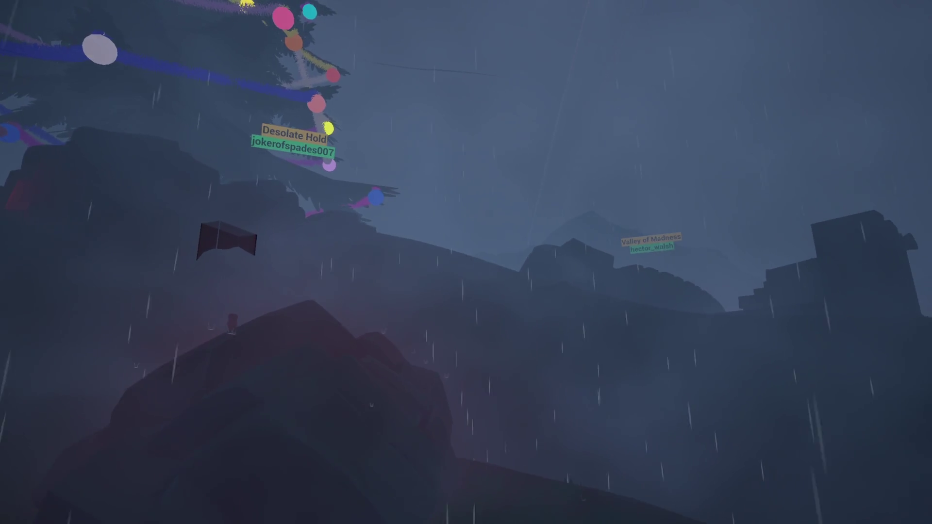
key(w)
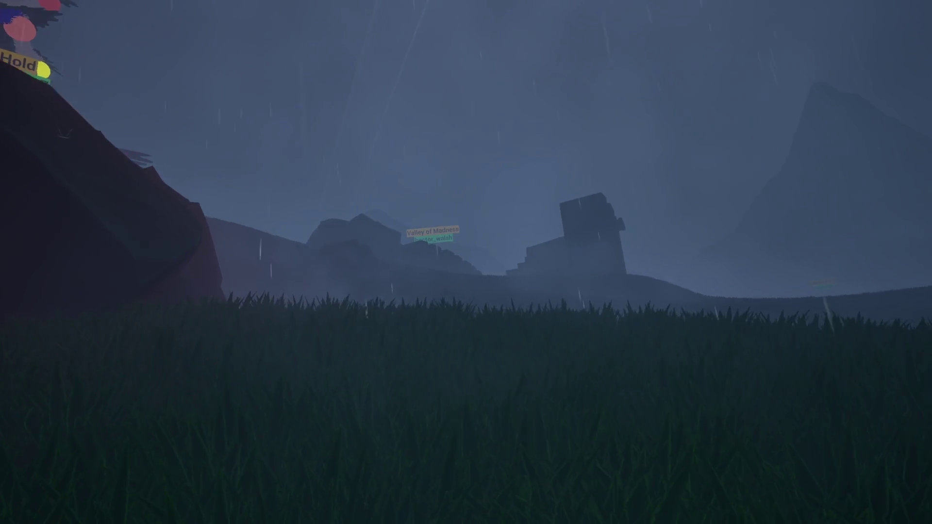
Walk the character forward through the rainy landscape toward the rocks, then bring up Krita.
key(w)
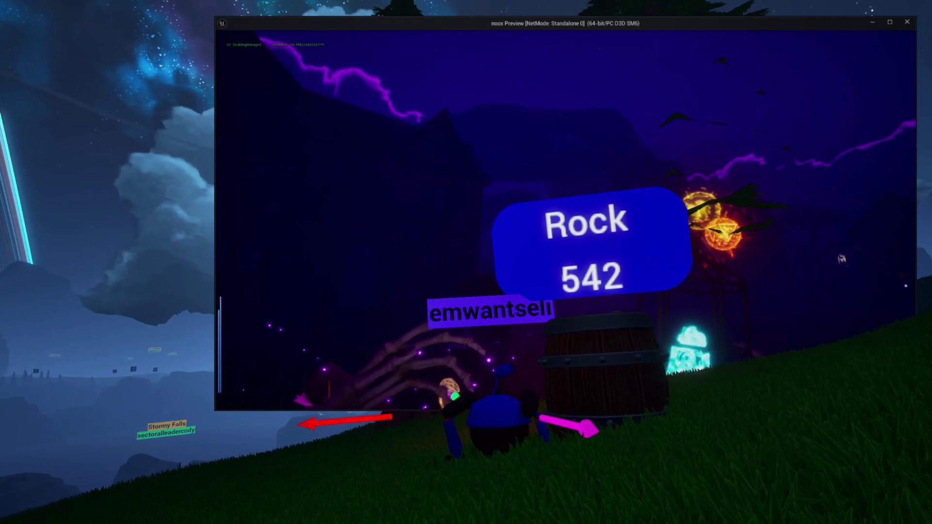
key(alt+Tab)
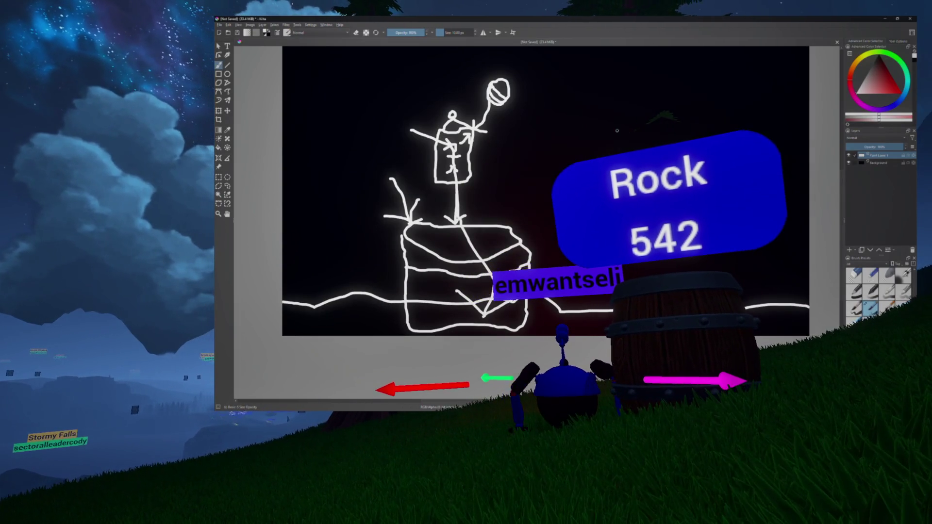
Zoom the Krita stick-figure sketch, then return to the noox Preview window.
scroll(633, 124, up, 2)
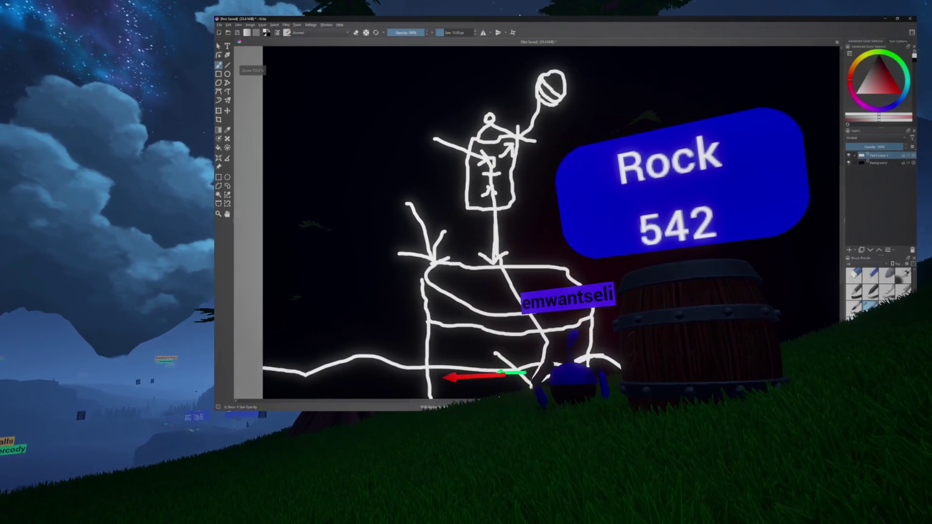
key(alt+Tab)
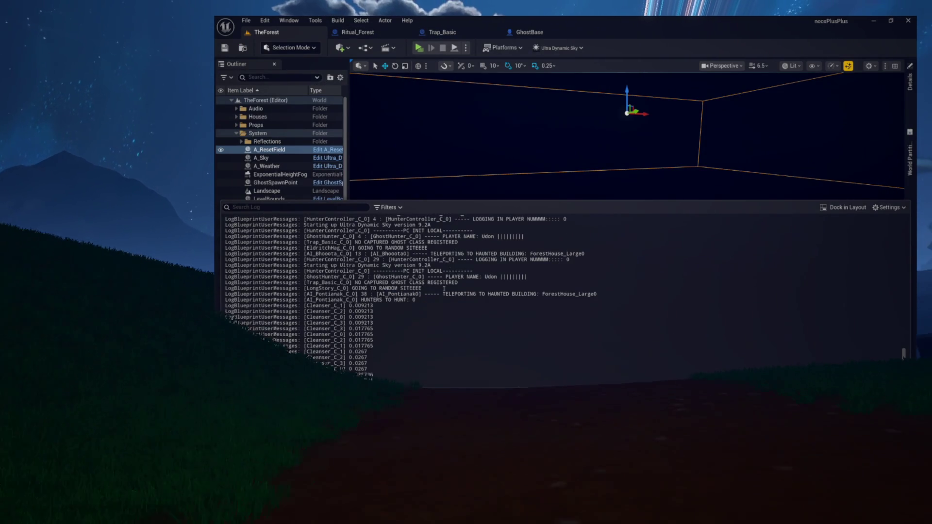
Clear the Output Log and open the Content/Characters folder.
right_click(445, 228)
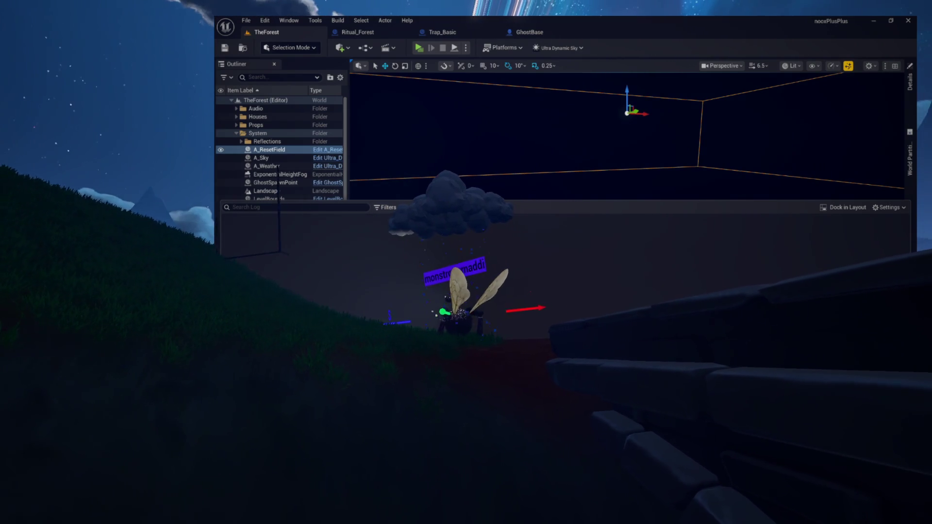
click(257, 253)
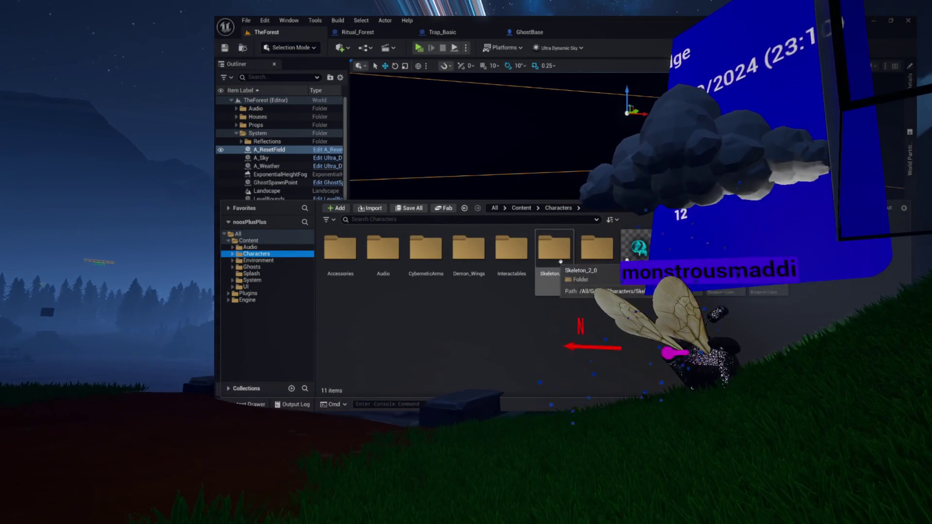
Browse Characters > Tools > Interactables and open the Cleanser blueprint's Event Graph.
double_click(597, 248)
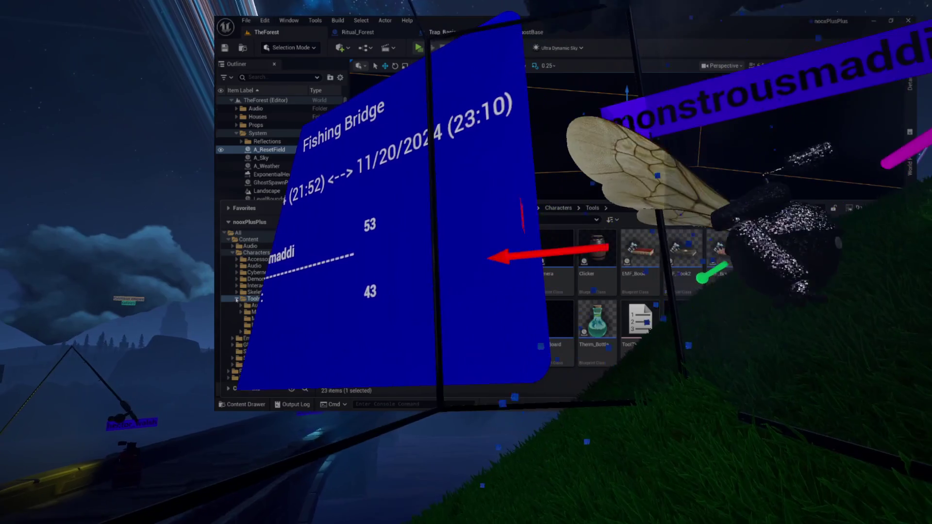
click(263, 286)
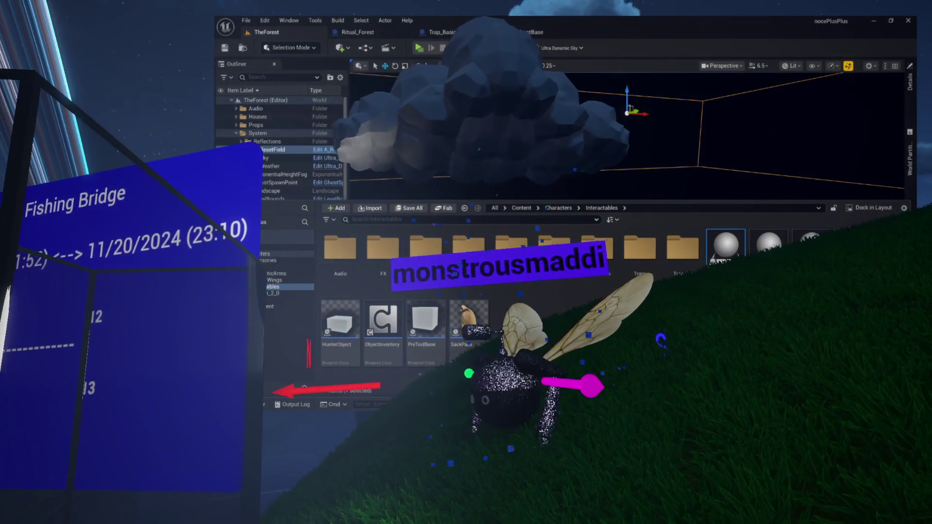
double_click(710, 267)
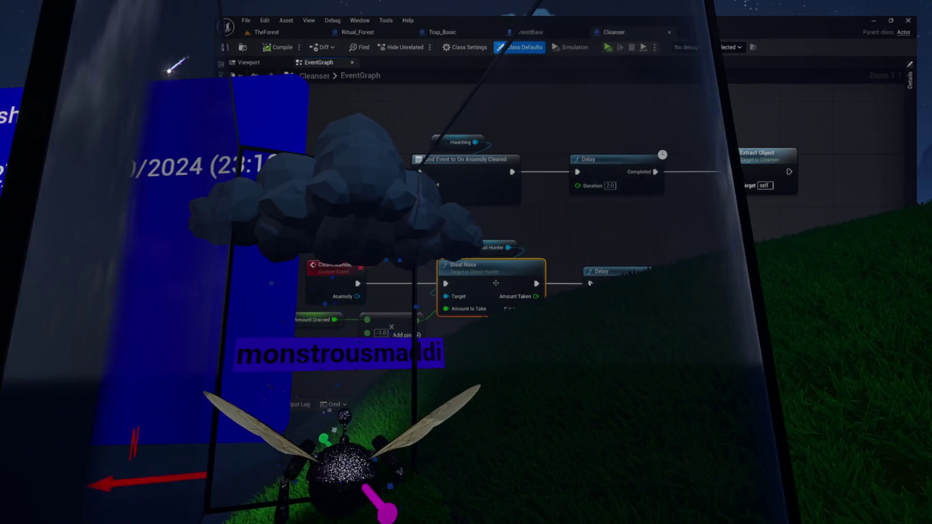
Delete the Print String node after SET in Cleanser, then compile and save the blueprint.
double_click(496, 283)
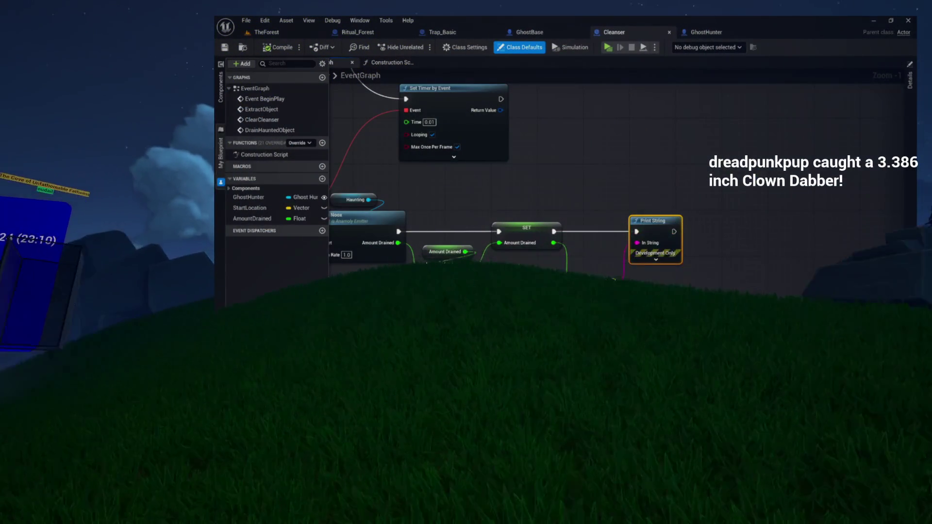
key(Delete)
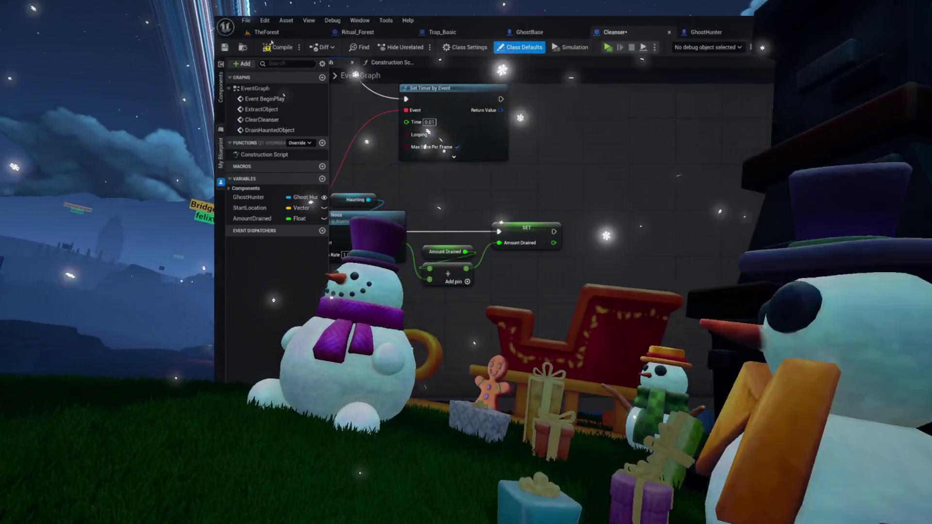
click(272, 44)
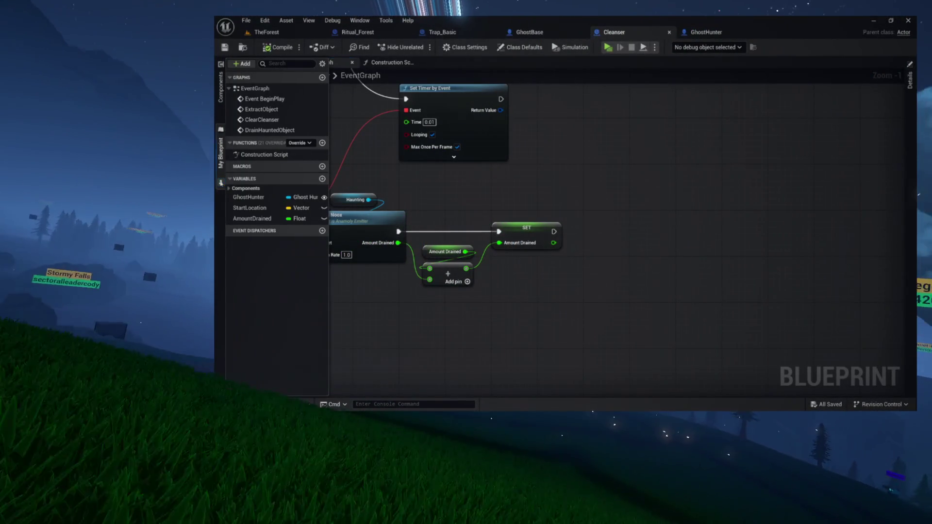
drag(437, 206, 583, 206)
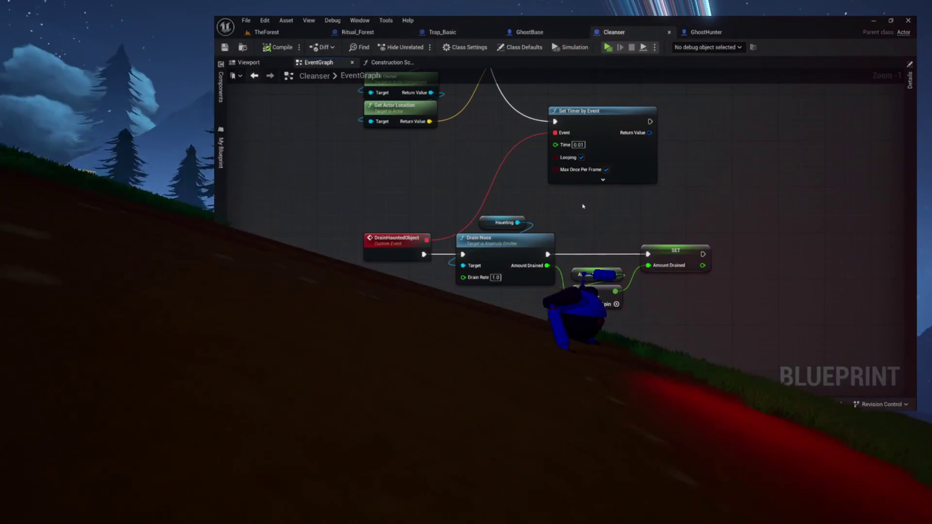
click(532, 32)
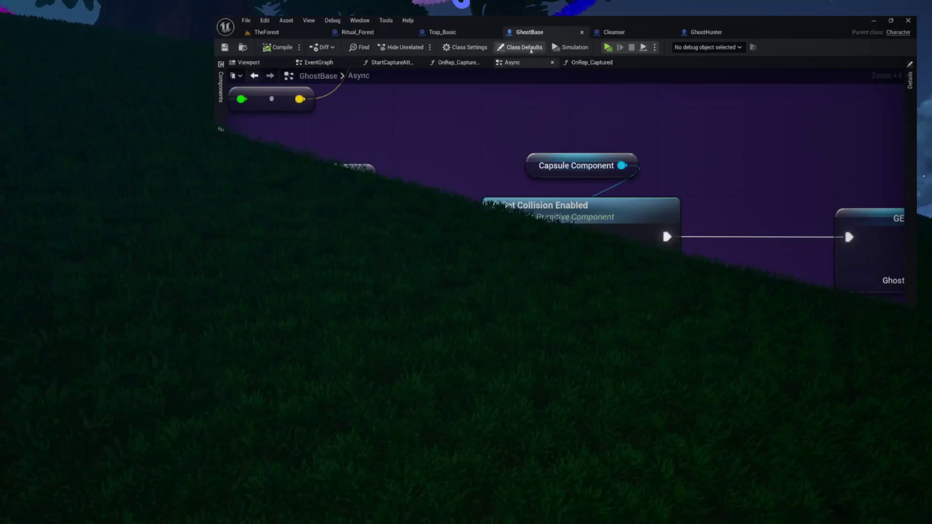
Move the Set Actor Scale 3D node aside in GhostBase's Async graph.
scroll(369, 141, down, 6)
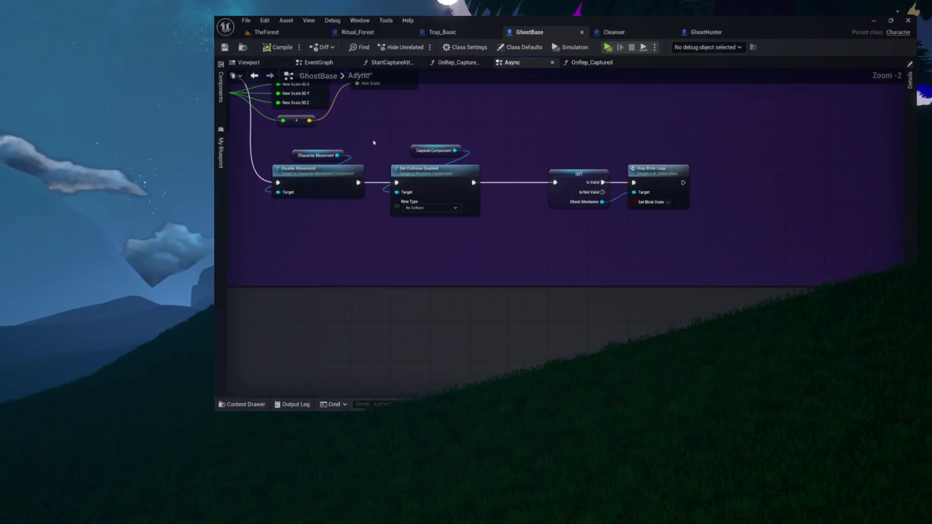
scroll(519, 153, up, 3)
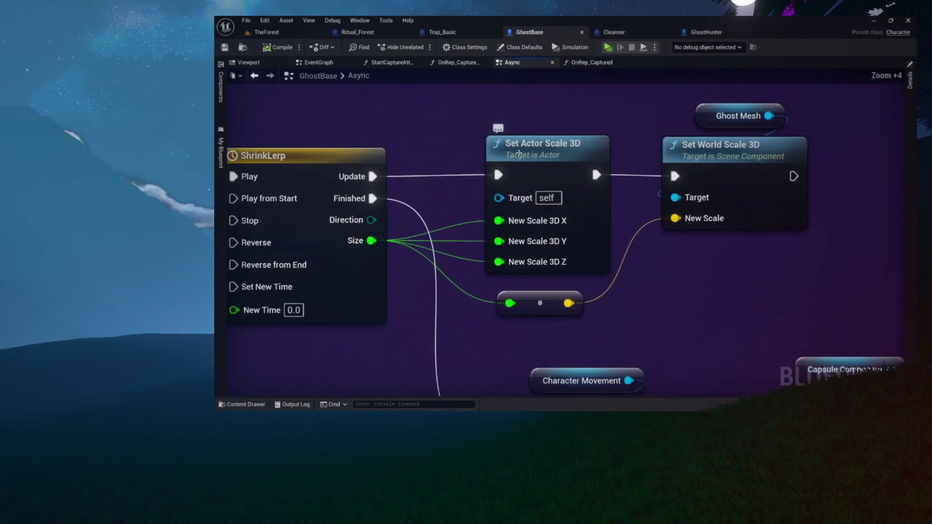
scroll(520, 154, up, 4)
click(449, 203)
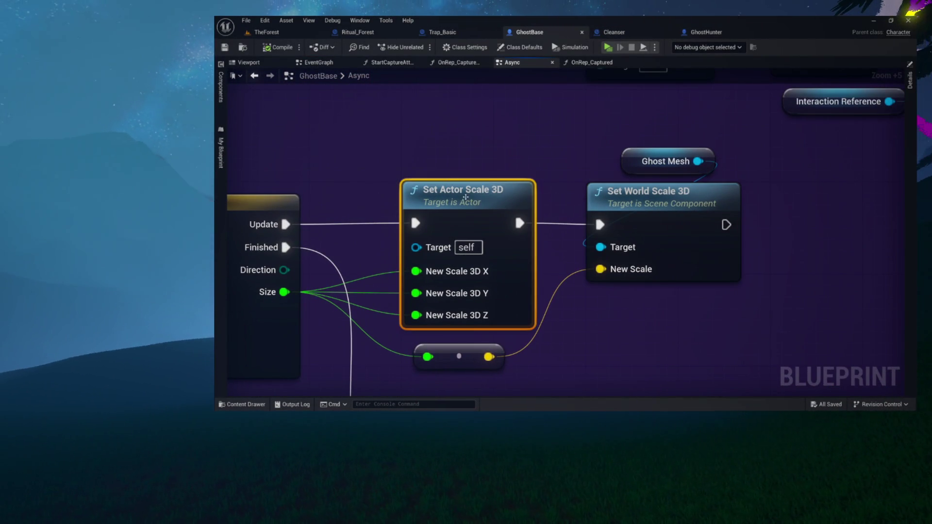
drag(578, 130, 631, 184)
click(553, 156)
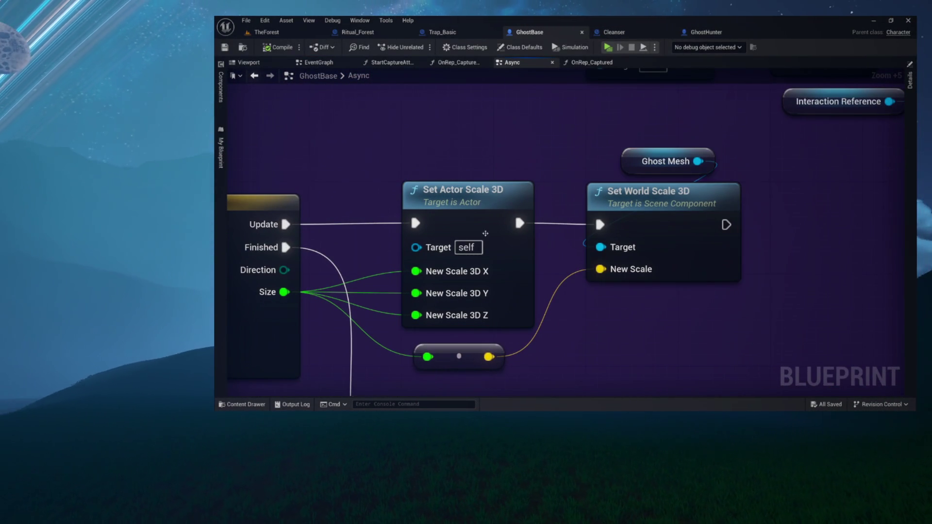
Wire ShrinkLerp's Update straight into Set World Scale 3D, then compile and save GhostBase.
drag(514, 210, 584, 192)
drag(356, 206, 670, 205)
mouse_move(569, 179)
mouse_down()
mouse_move(556, 158)
mouse_move(558, 135)
mouse_move(603, 177)
mouse_up()
scroll(584, 124, down, 2)
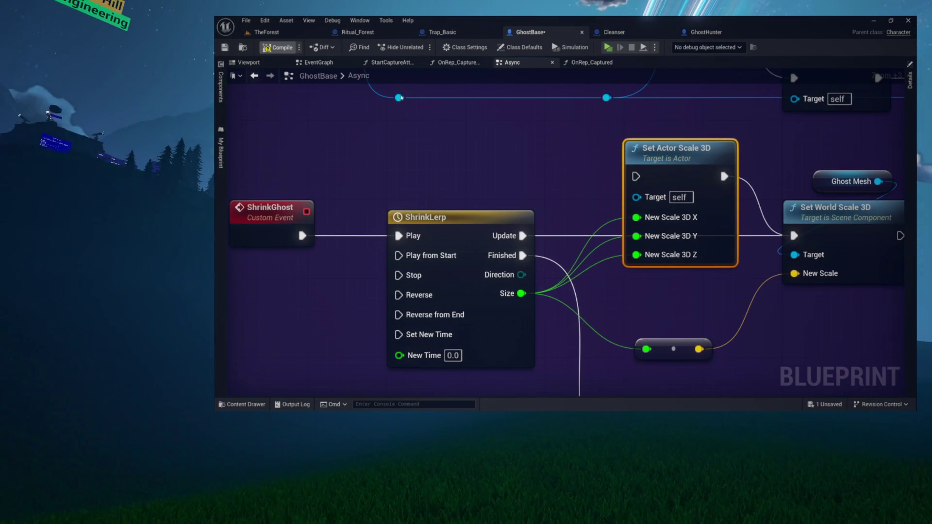
click(276, 47)
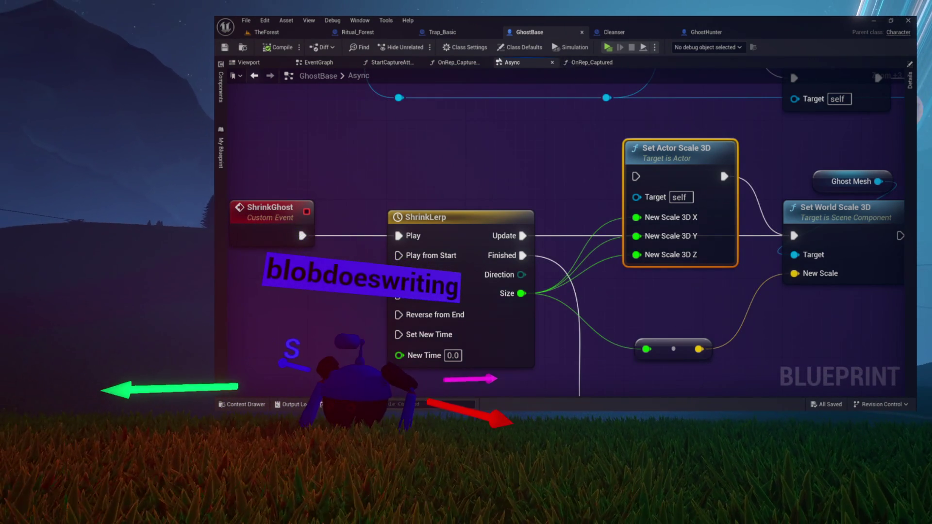
click(590, 63)
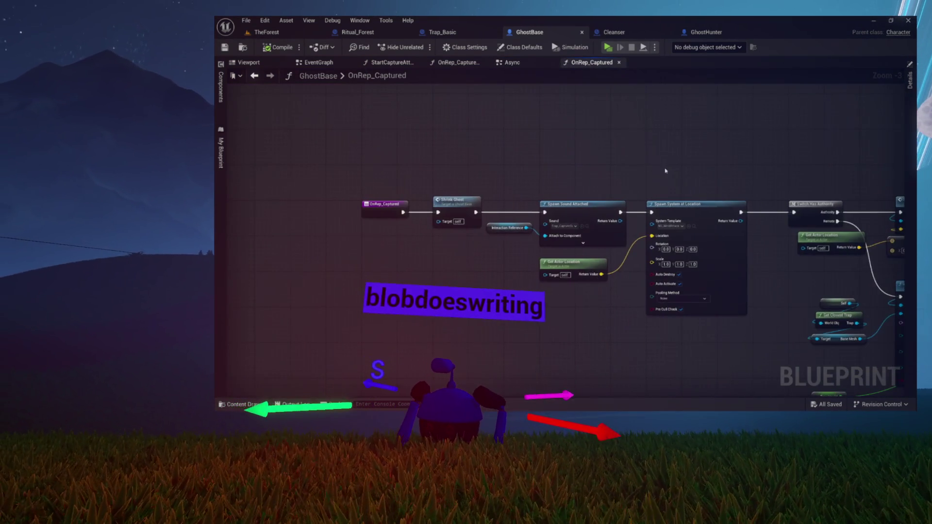
Shift the attach and offset nodes right, add a reroute on the Remote wire, and compile.
scroll(666, 170, up, 3)
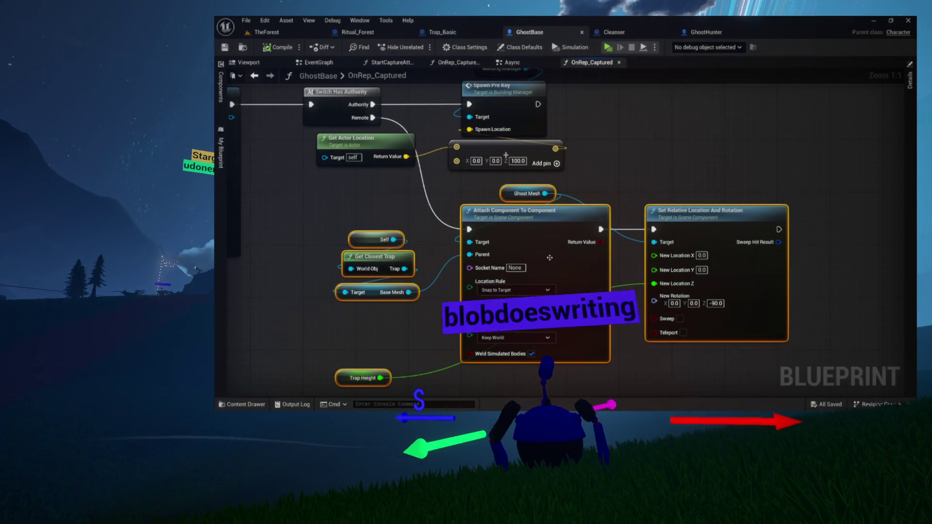
drag(549, 258, 753, 264)
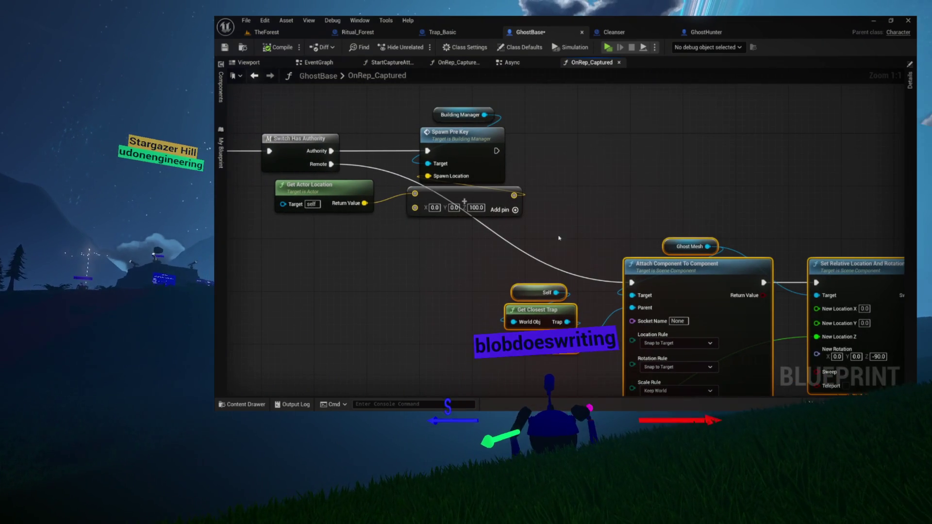
drag(510, 238, 478, 192)
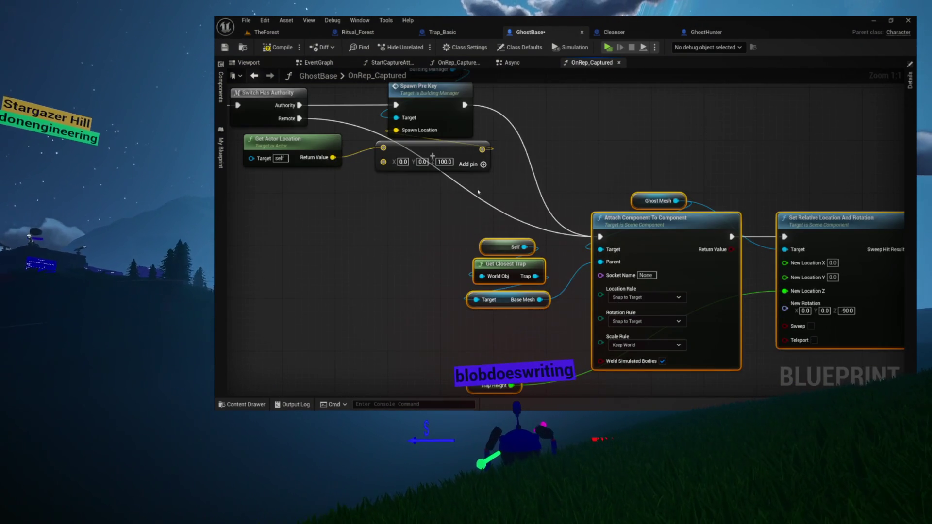
double_click(350, 126)
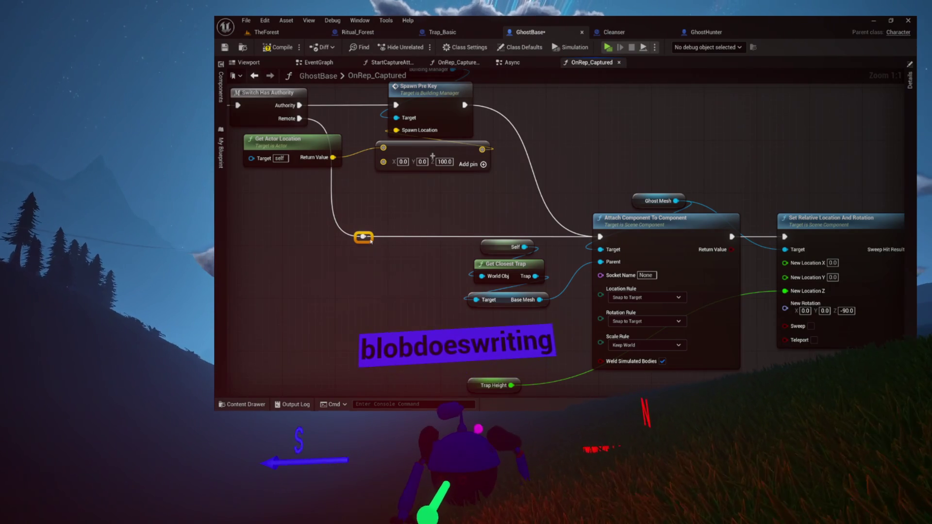
scroll(369, 238, down, 2)
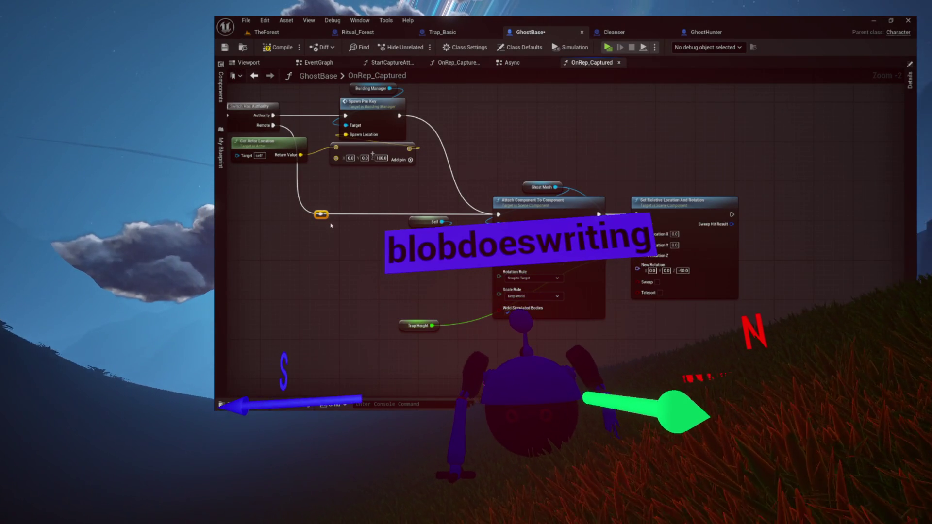
click(270, 50)
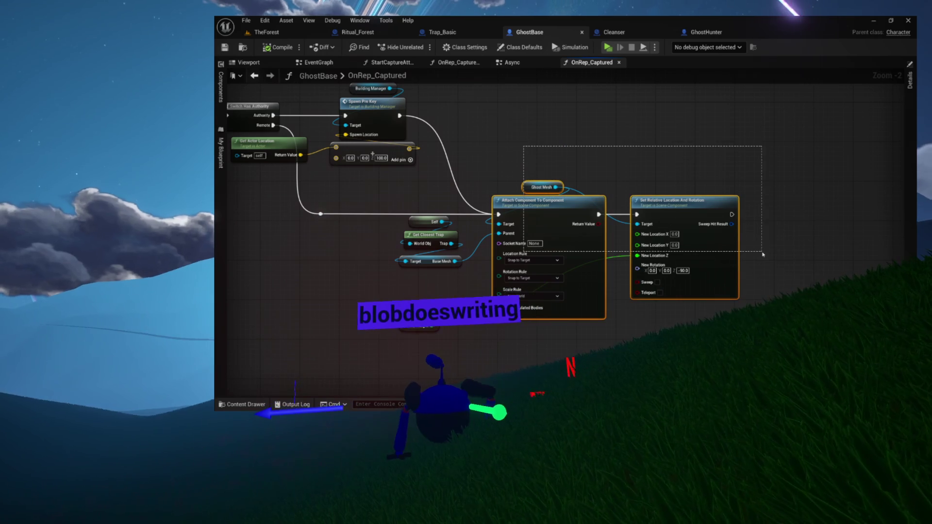
Review the OnRep_Captured chain back to its start, from spawns to the Ghost Mesh attach.
drag(582, 128, 669, 150)
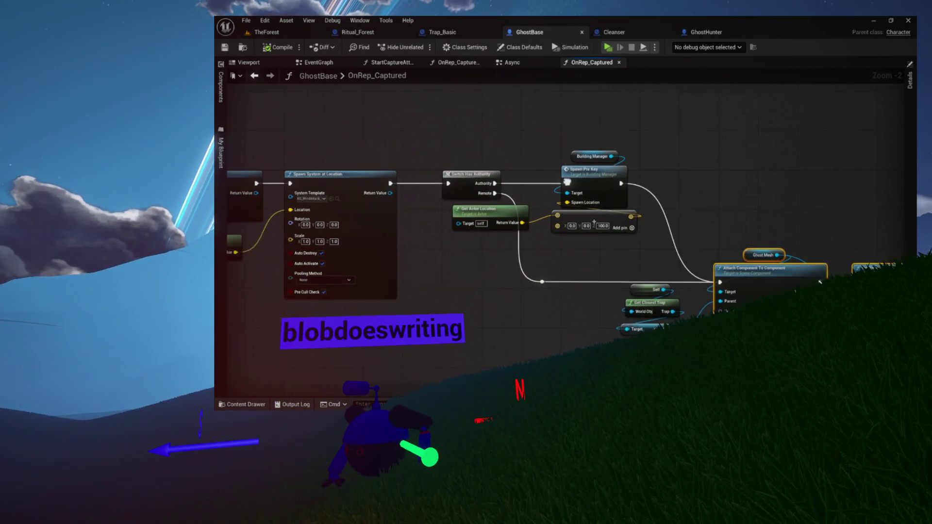
drag(477, 149, 913, 383)
scroll(622, 178, up, 2)
click(620, 129)
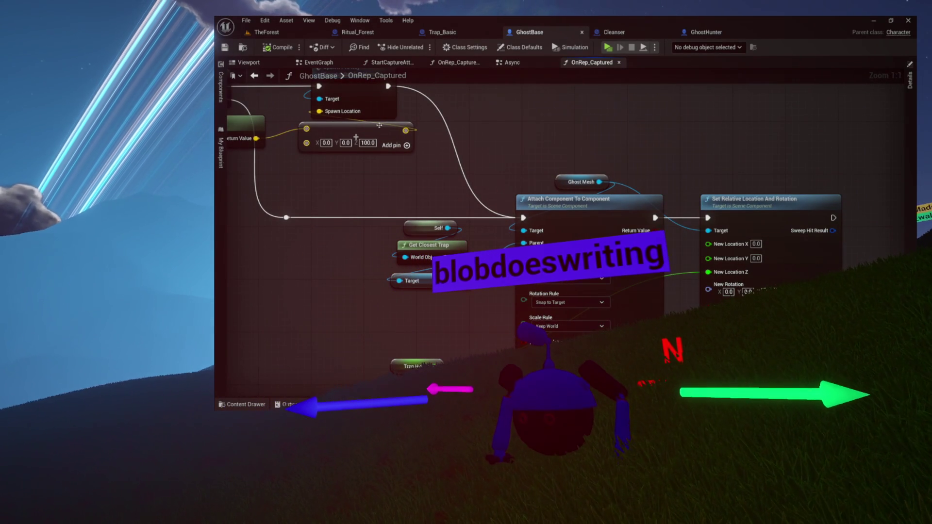
scroll(428, 171, down, 2)
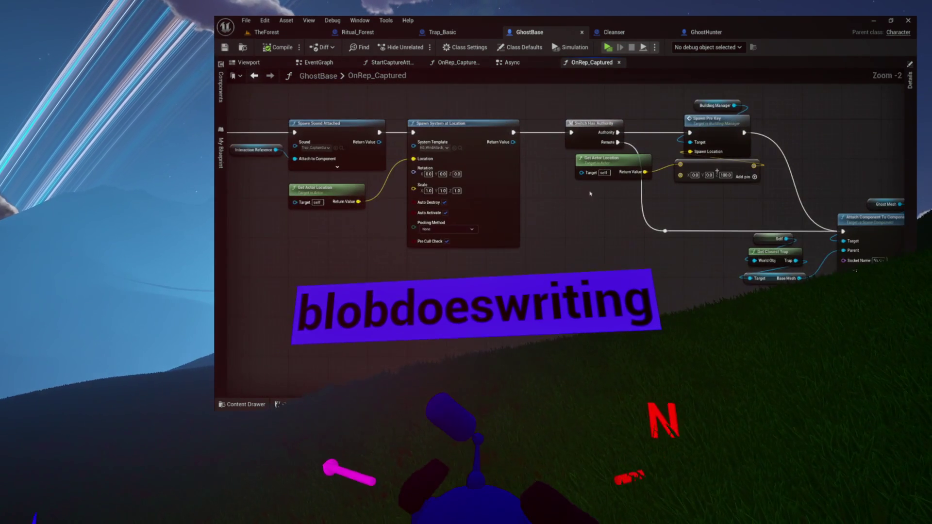
drag(570, 185, 652, 192)
drag(295, 175, 463, 195)
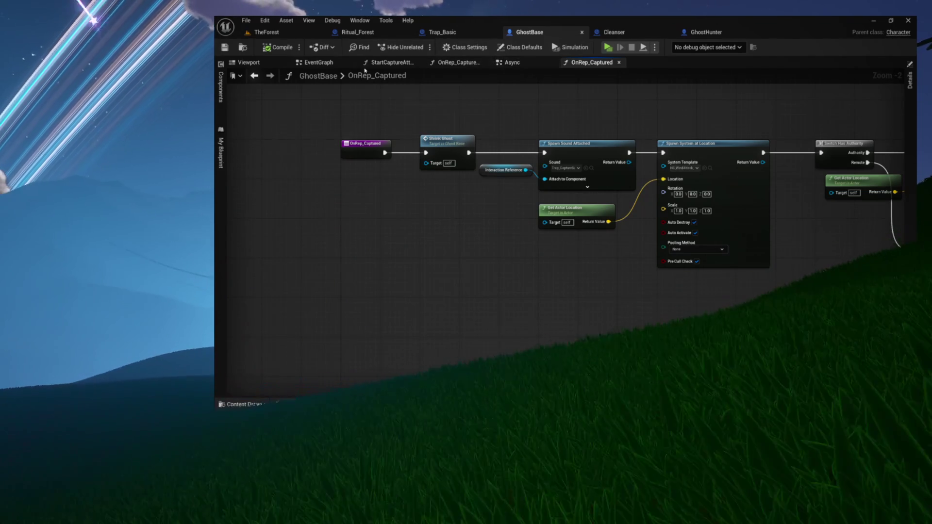
Inspect the Async graph's Disable Movement and Capsule Component Set Collision Enabled nodes.
click(261, 67)
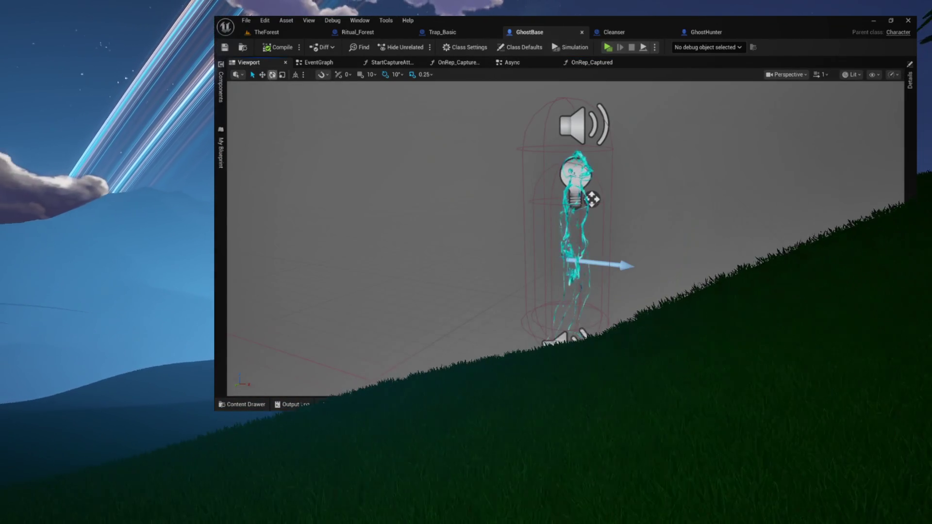
click(393, 63)
click(512, 62)
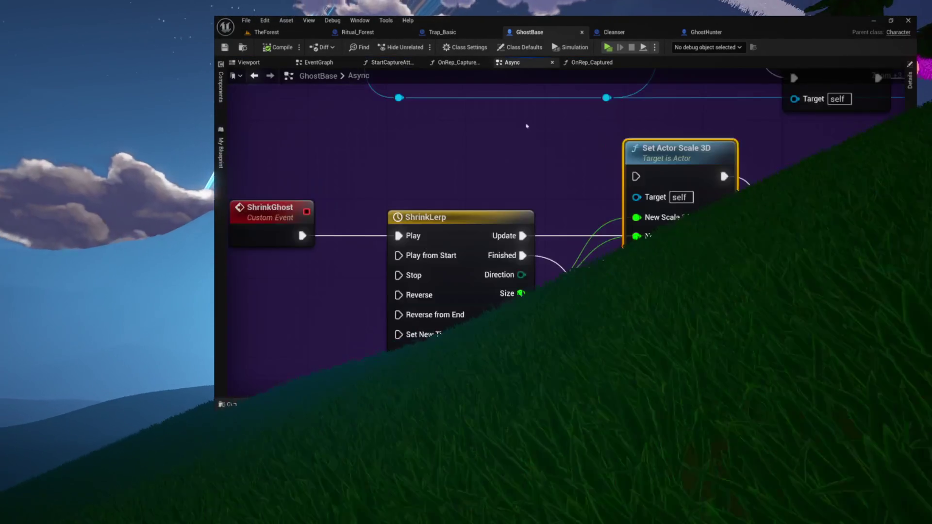
scroll(493, 205, down, 2)
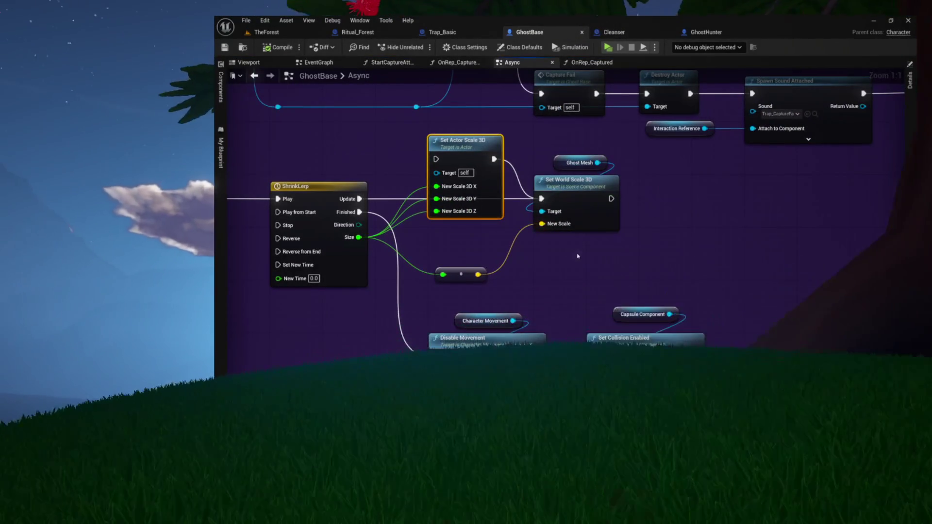
drag(553, 261, 469, 136)
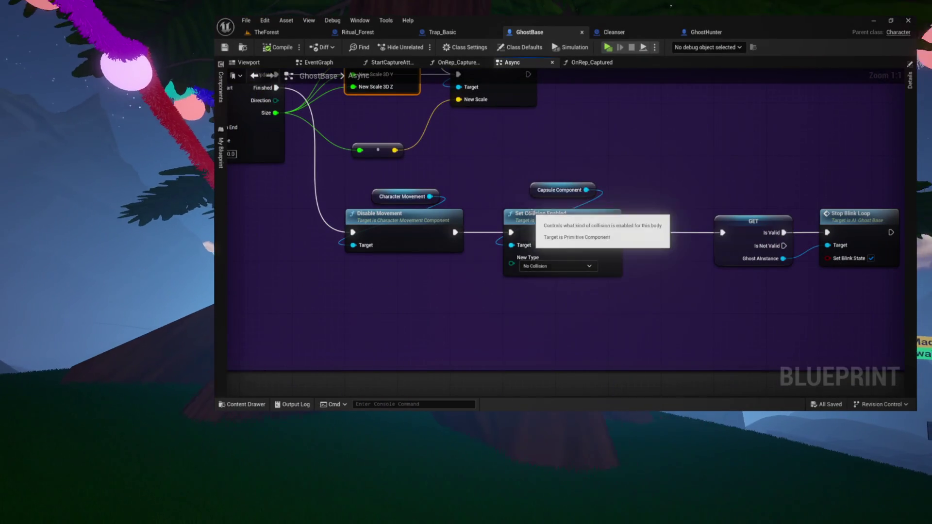
scroll(504, 171, up, 6)
mouse_move(504, 171)
mouse_down()
mouse_move(681, 263)
mouse_move(525, 209)
mouse_up()
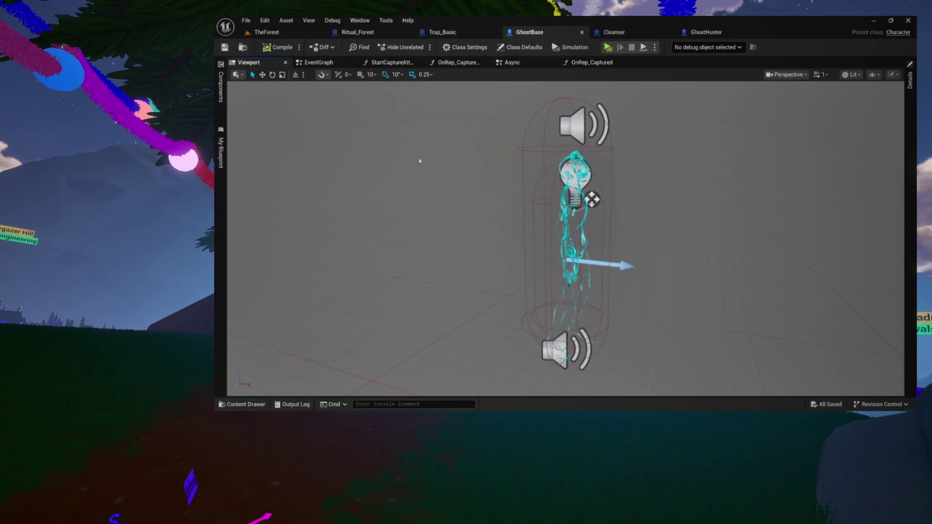
Select the ghost's capsule in the viewport and show its OverlapDetect collision settings.
drag(570, 134, 631, 135)
click(570, 135)
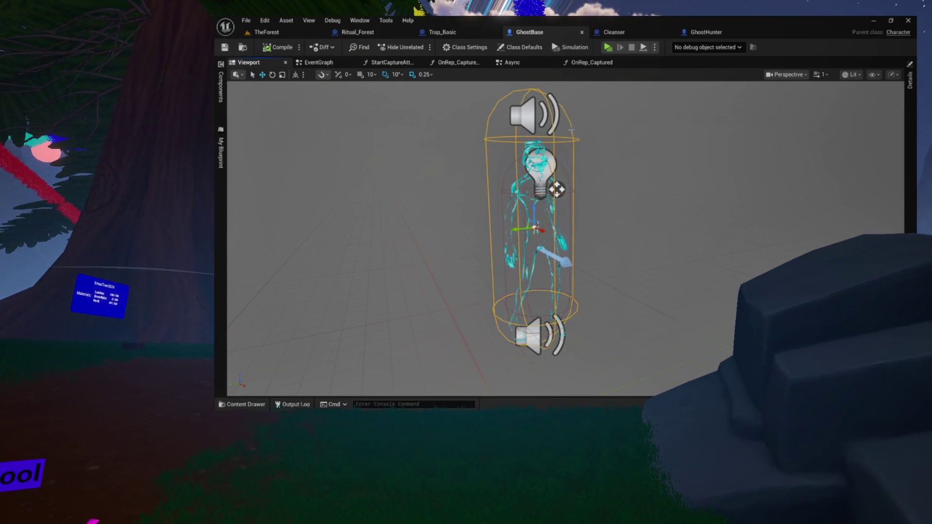
click(908, 117)
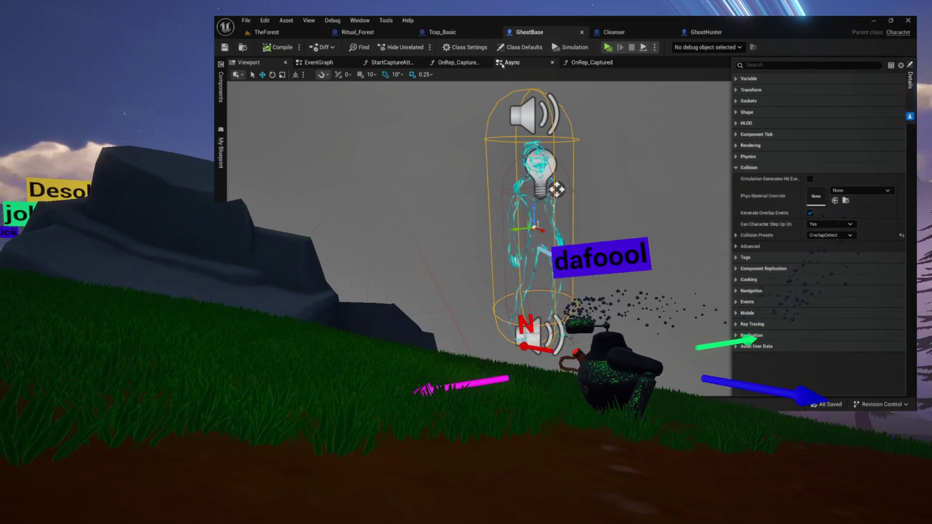
Move the GET and Stop Blink Loop nodes further right in the Async graph.
click(534, 63)
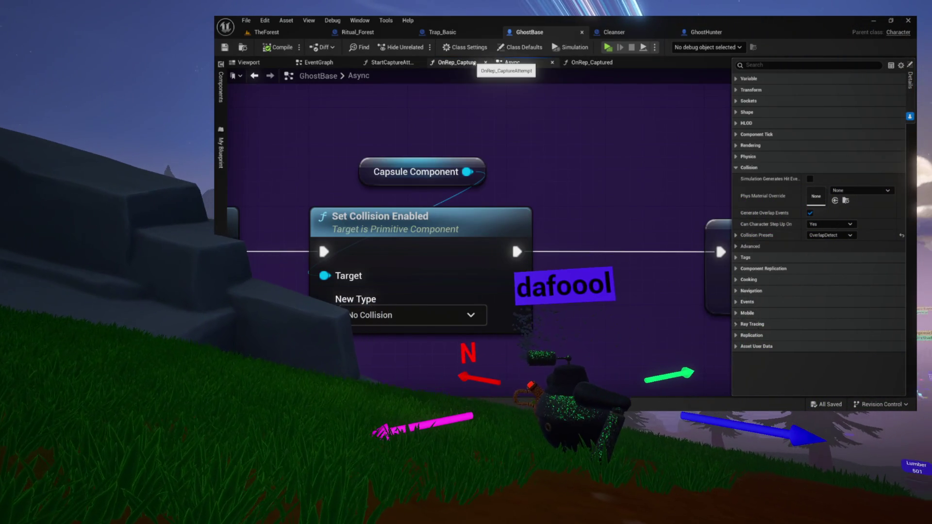
scroll(405, 170, down, 5)
drag(578, 222, 577, 222)
drag(442, 206, 560, 206)
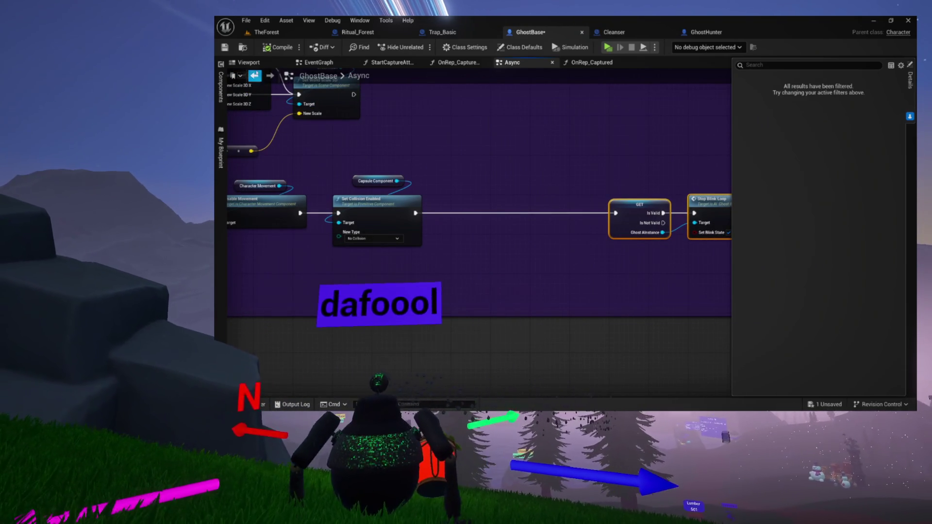
Drag a HuntDetector reference into the Async graph and pull a wire from its pin.
click(221, 88)
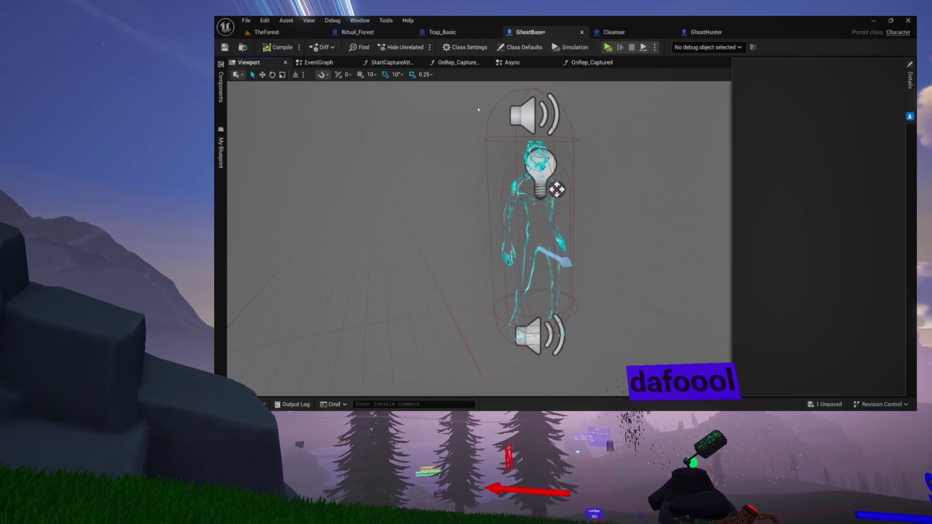
click(494, 117)
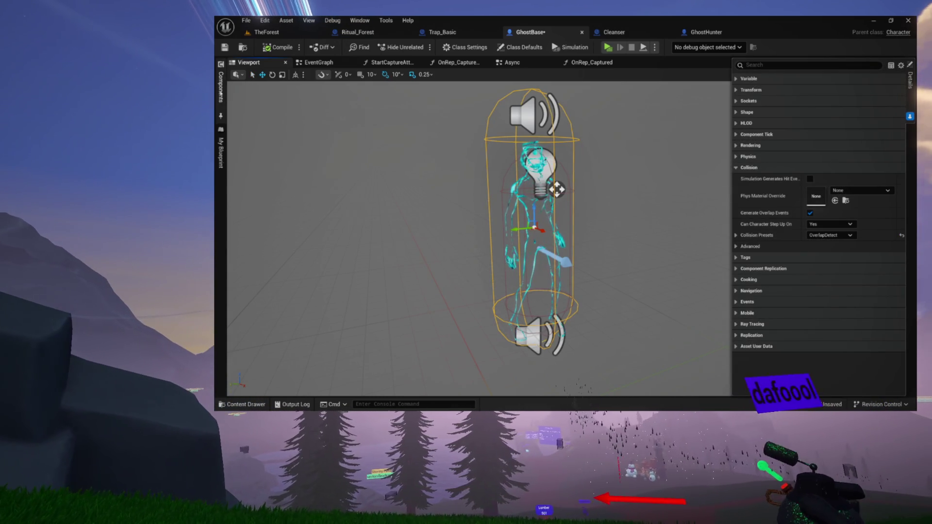
click(221, 90)
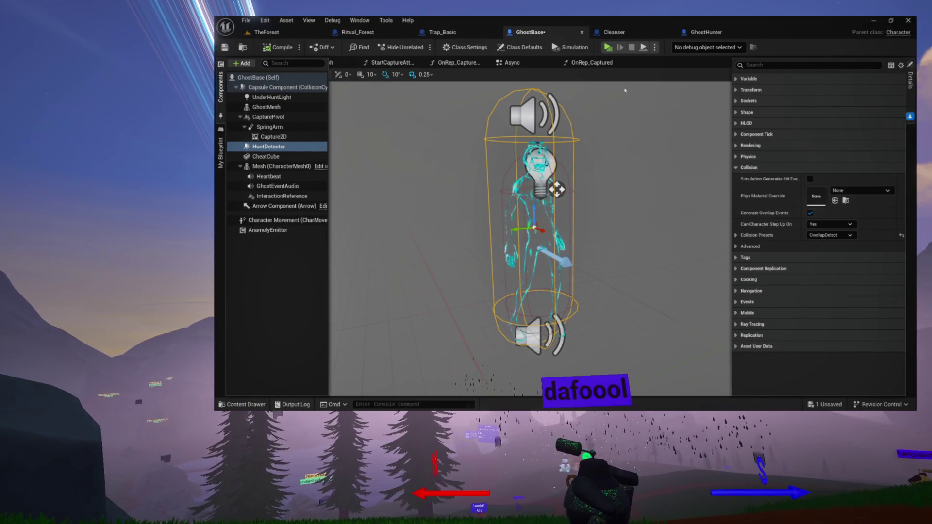
click(511, 62)
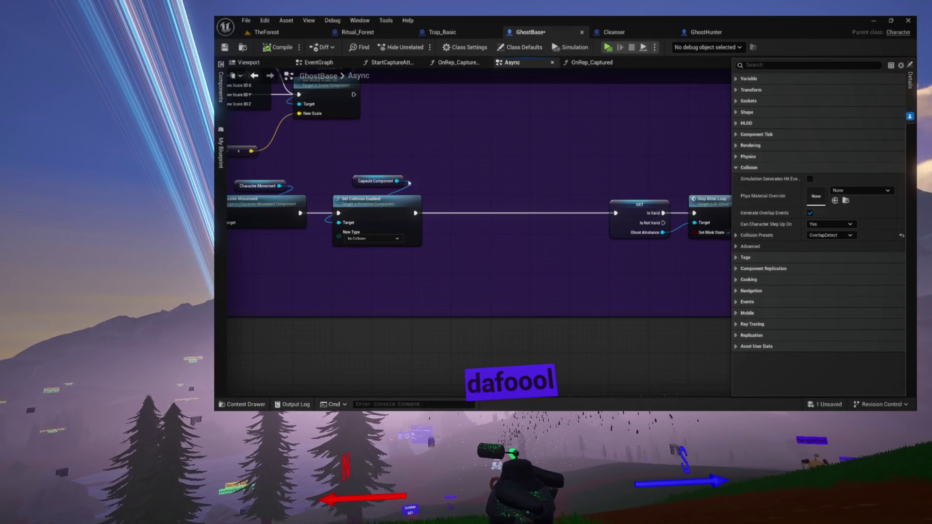
click(221, 90)
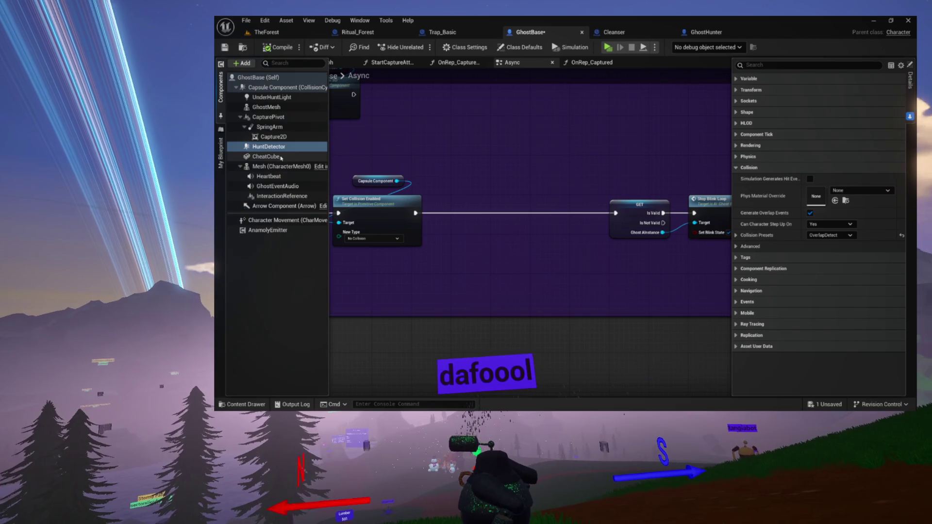
mouse_move(271, 150)
mouse_down()
mouse_move(511, 165)
mouse_move(526, 177)
mouse_move(517, 191)
mouse_up()
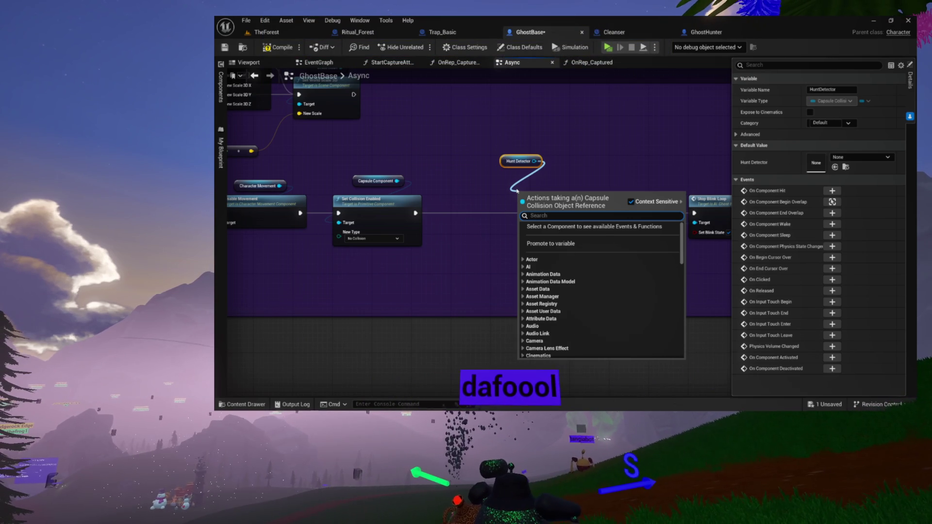
Add a No Collision Set Collision Enabled node for Hunt Detector and line it up before GET.
text(set collis)
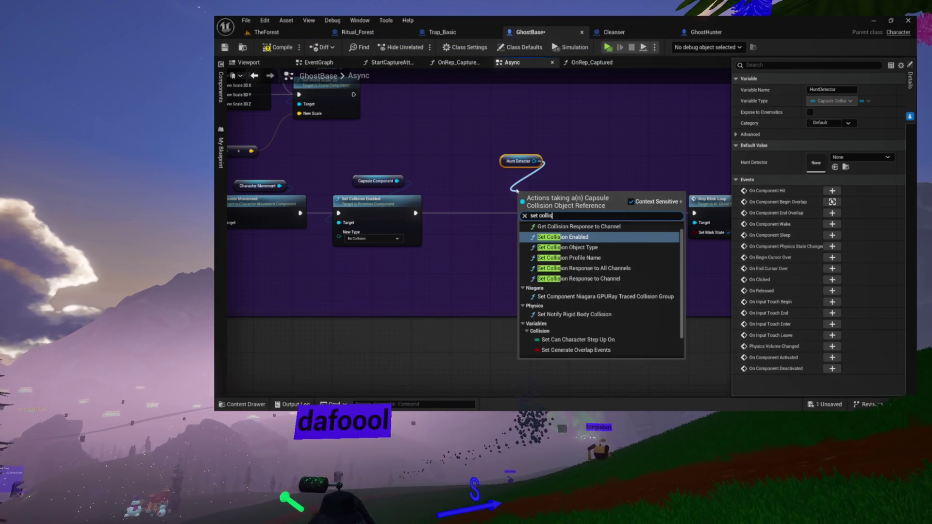
key(Return)
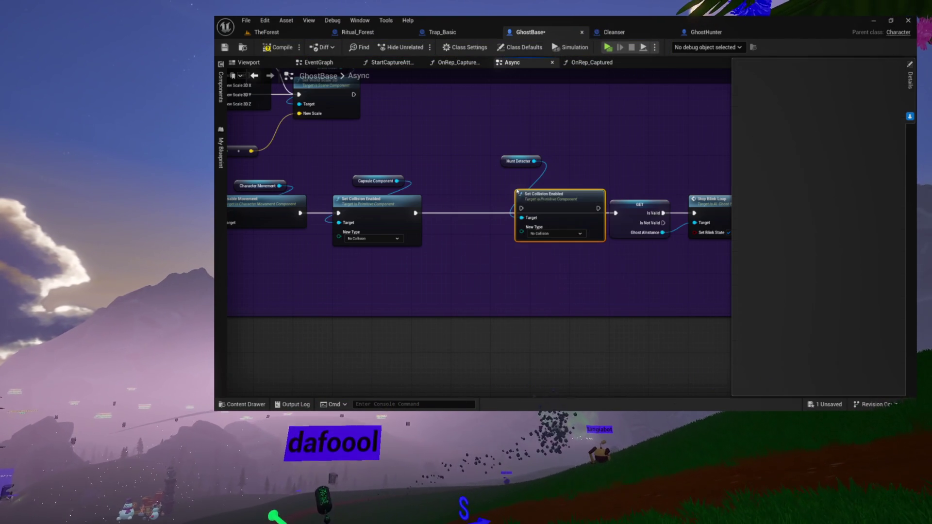
drag(535, 196, 471, 203)
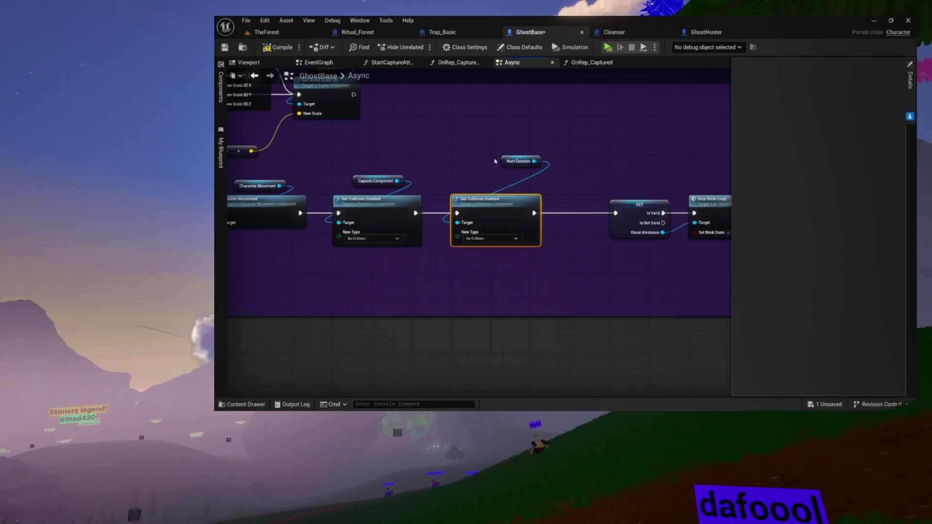
drag(507, 161, 486, 180)
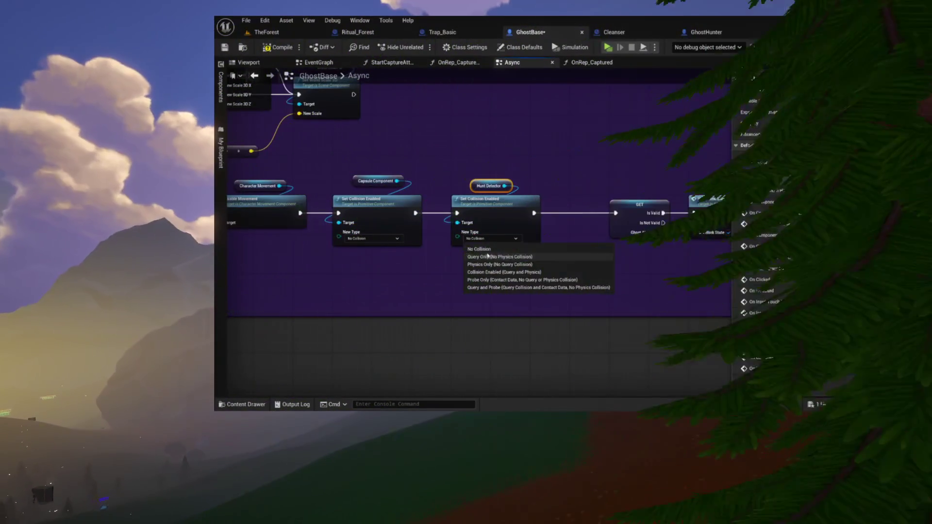
Keep Hunt Detector at No Collision and review the Disable Movement, scale and ShrinkLerp nodes.
click(488, 253)
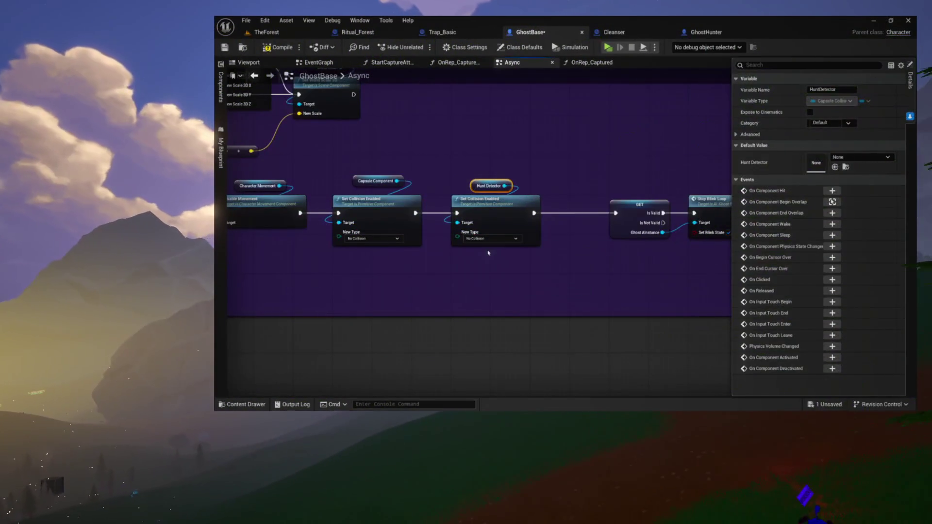
mouse_move(597, 161)
mouse_down()
mouse_move(499, 194)
mouse_move(457, 193)
mouse_move(497, 199)
mouse_move(470, 199)
mouse_up()
drag(259, 118, 406, 126)
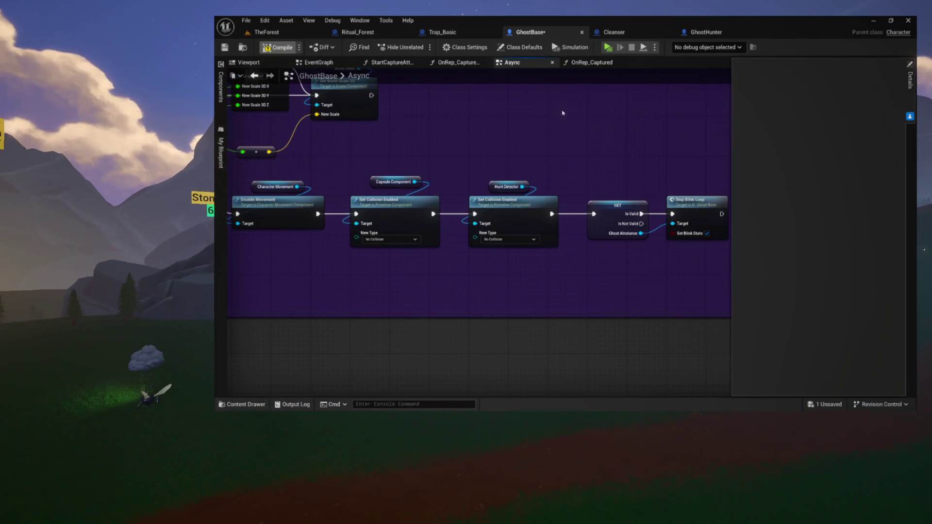
mouse_move(449, 120)
mouse_down()
mouse_move(553, 124)
mouse_move(563, 146)
mouse_move(568, 283)
mouse_move(613, 311)
mouse_up()
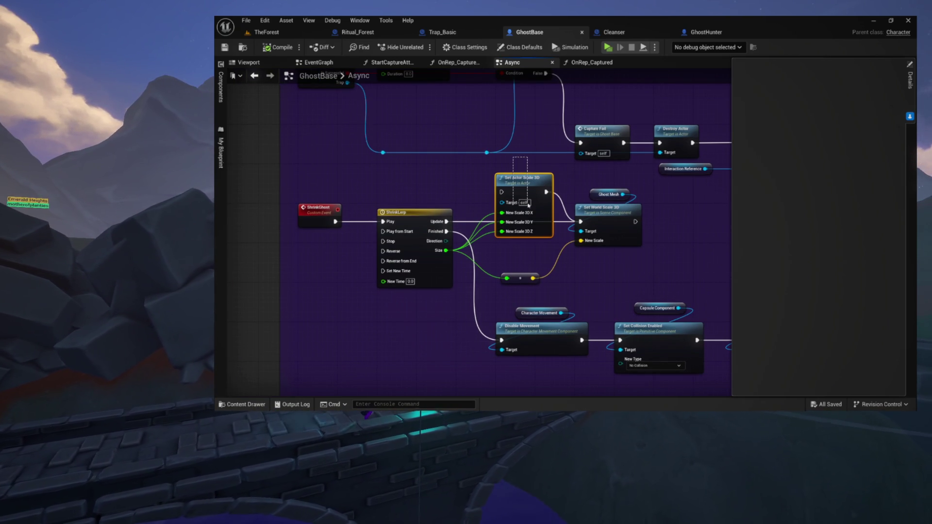
mouse_move(446, 91)
mouse_down()
mouse_move(454, 182)
mouse_move(422, 173)
mouse_up()
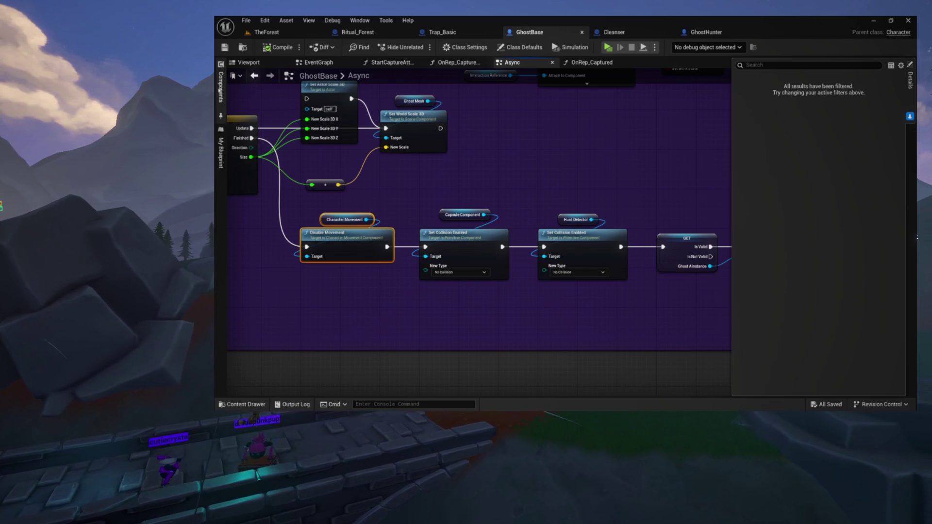
Drag a Character Movement reference into the Async graph and add a SET Gravity Scale node from it.
click(221, 88)
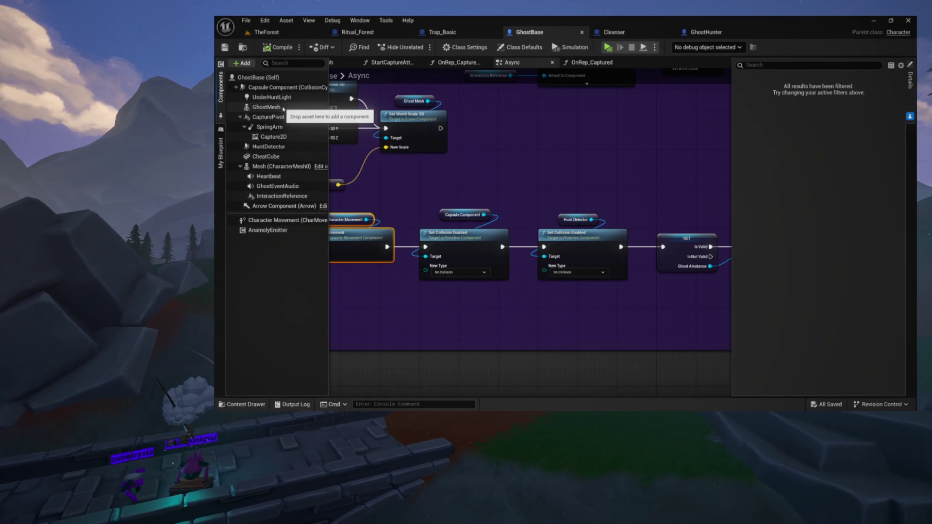
click(287, 222)
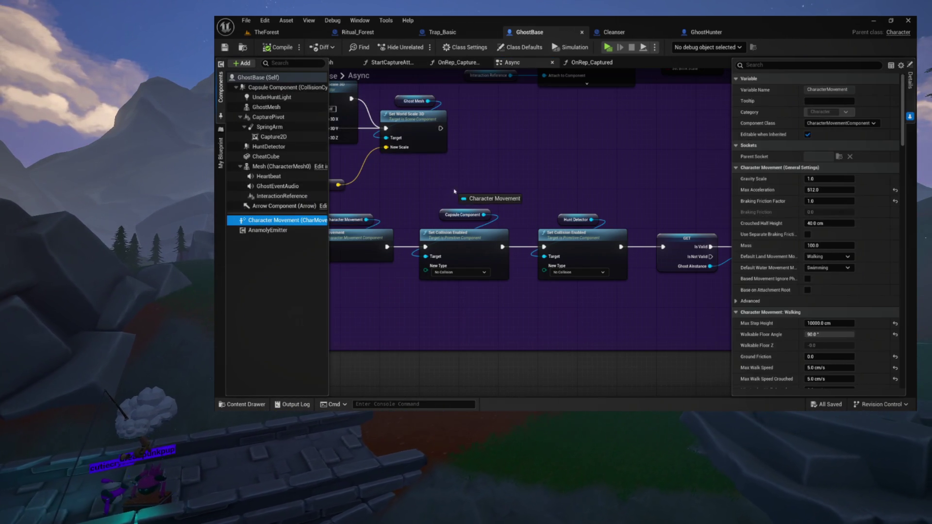
drag(287, 222, 513, 156)
drag(607, 153, 607, 152)
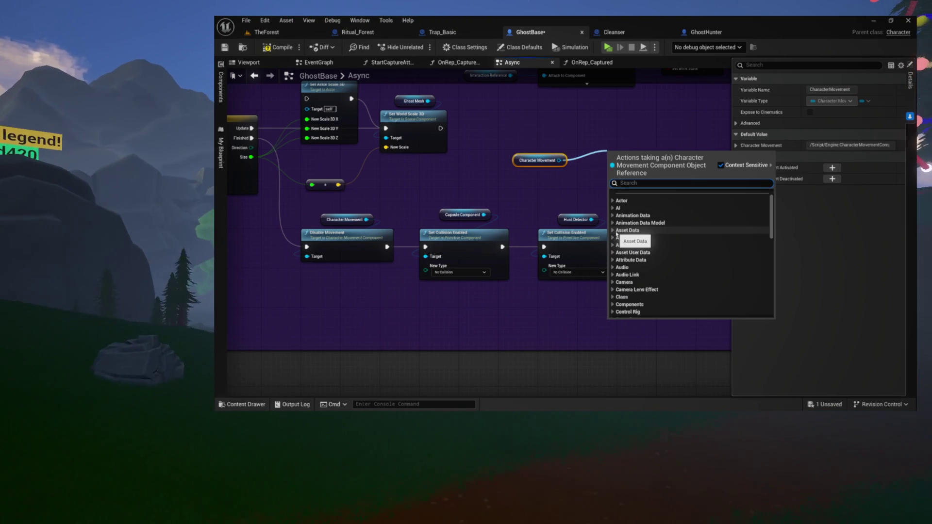
text(grav)
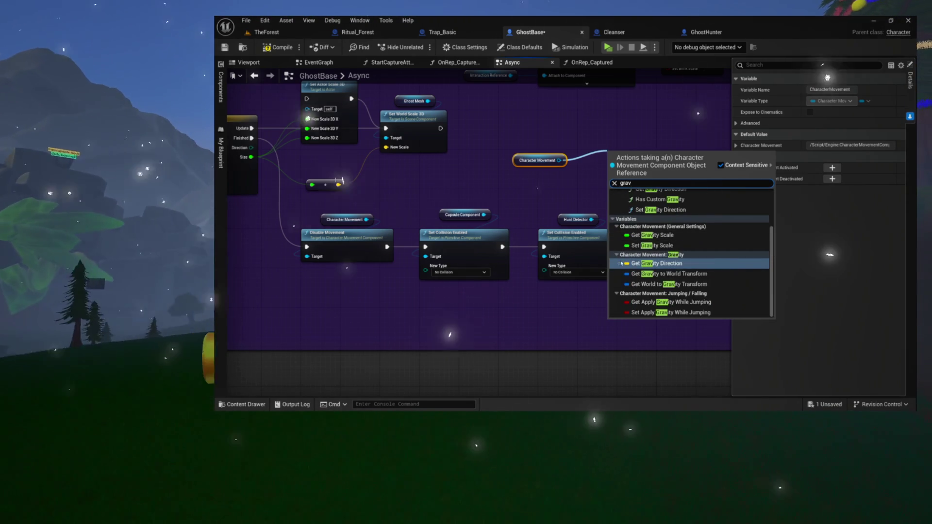
click(646, 245)
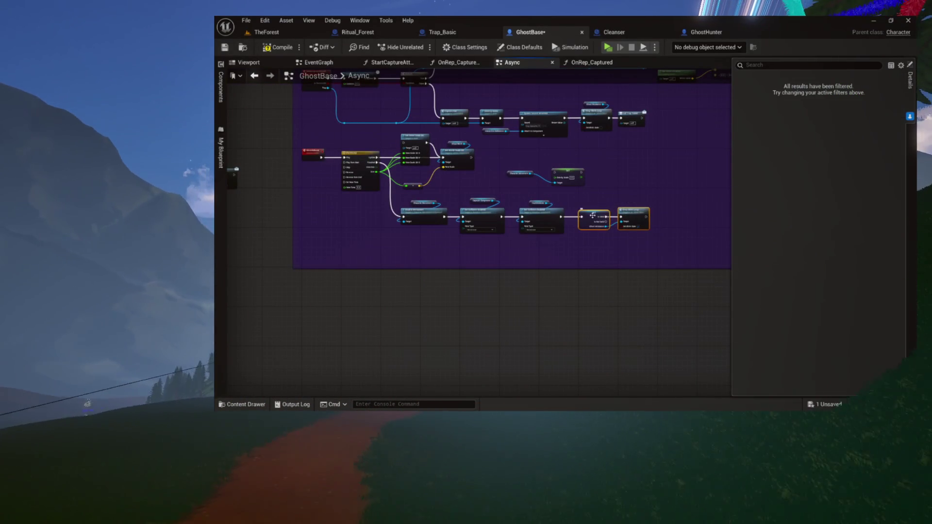
Insert SET Gravity Scale after the Hunt Detector collision node, targeting Character Movement, and compile GhostBase.
drag(589, 215, 659, 217)
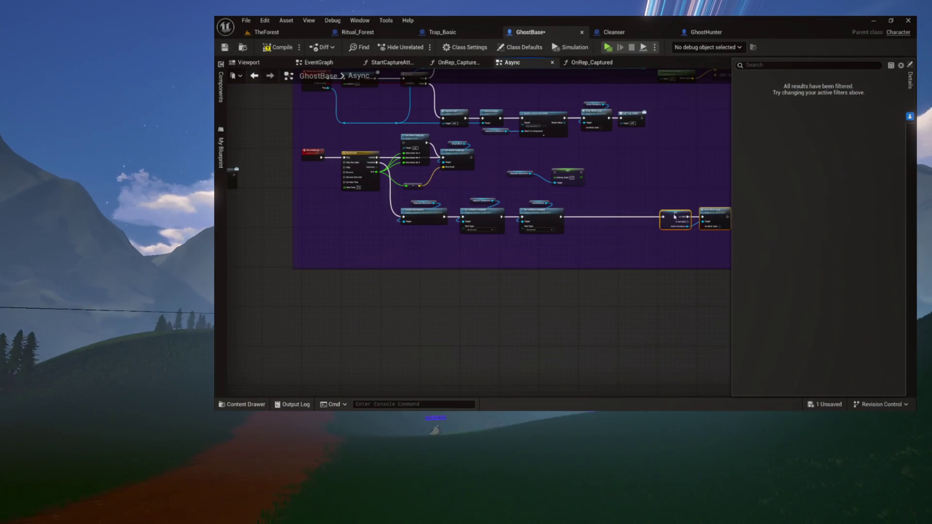
drag(564, 179, 597, 216)
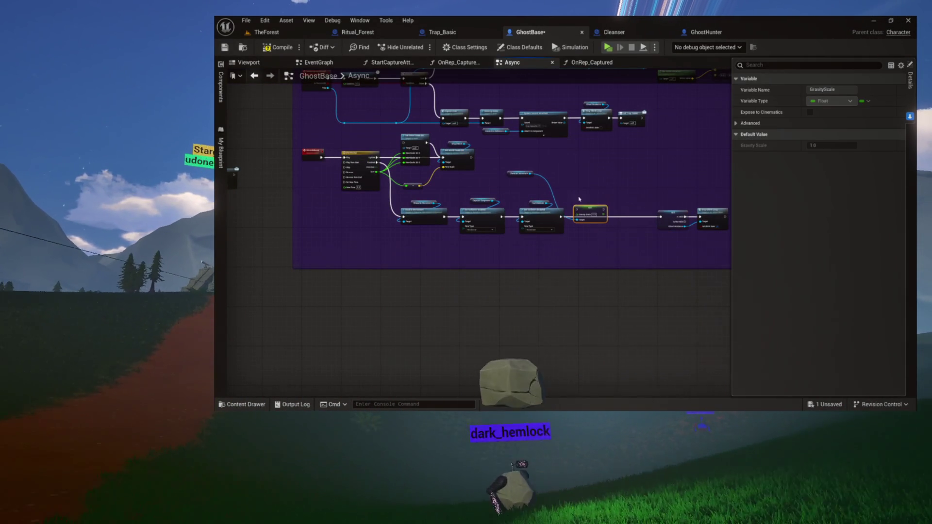
scroll(597, 217, up, 4)
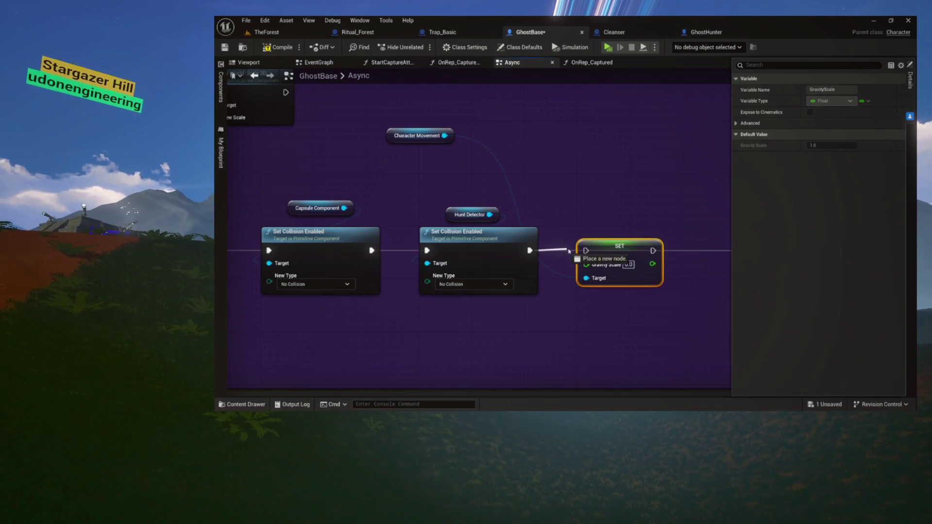
drag(411, 136, 551, 158)
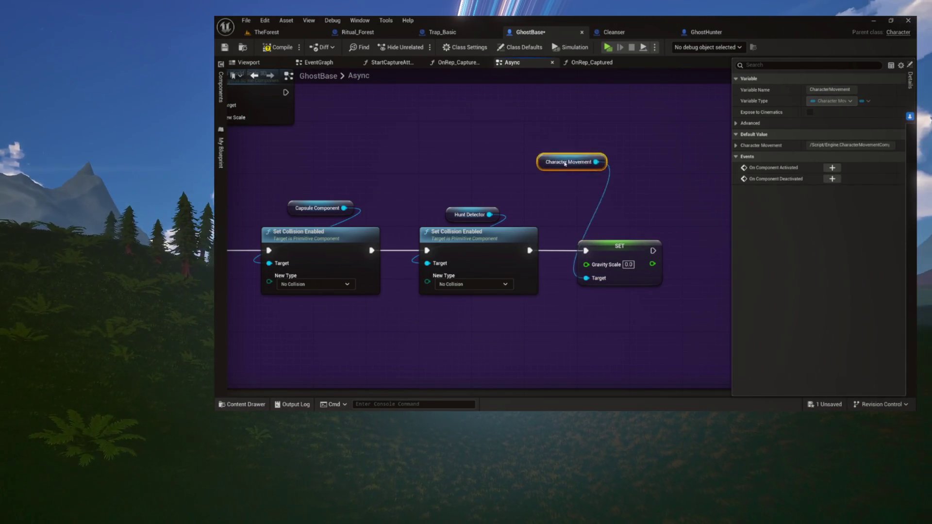
mouse_move(598, 185)
mouse_down()
mouse_move(619, 228)
mouse_move(545, 238)
mouse_move(695, 233)
mouse_up()
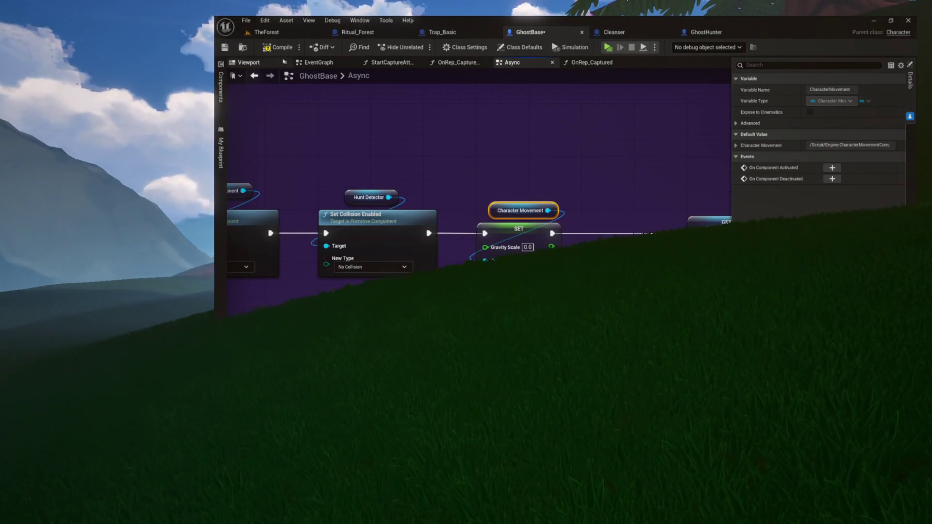
click(271, 49)
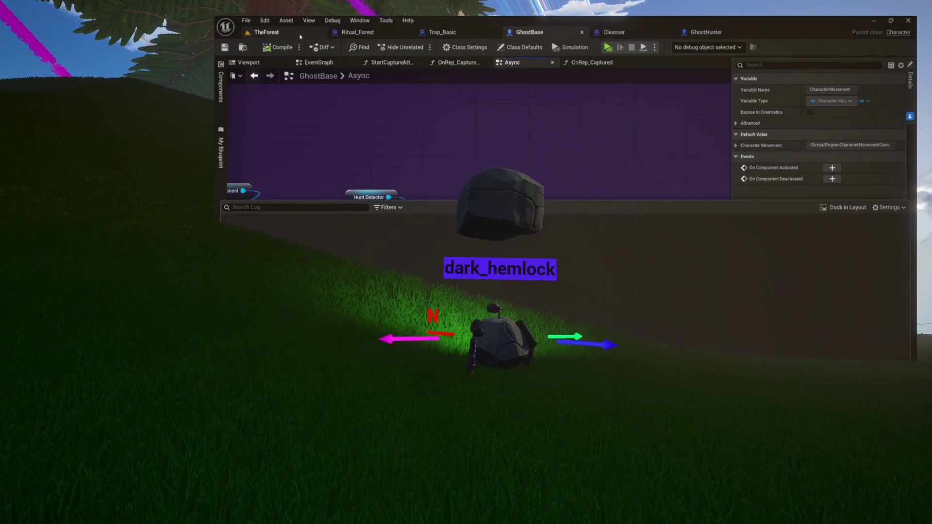
Launch a standalone game preview of TheForest level.
click(285, 32)
click(419, 48)
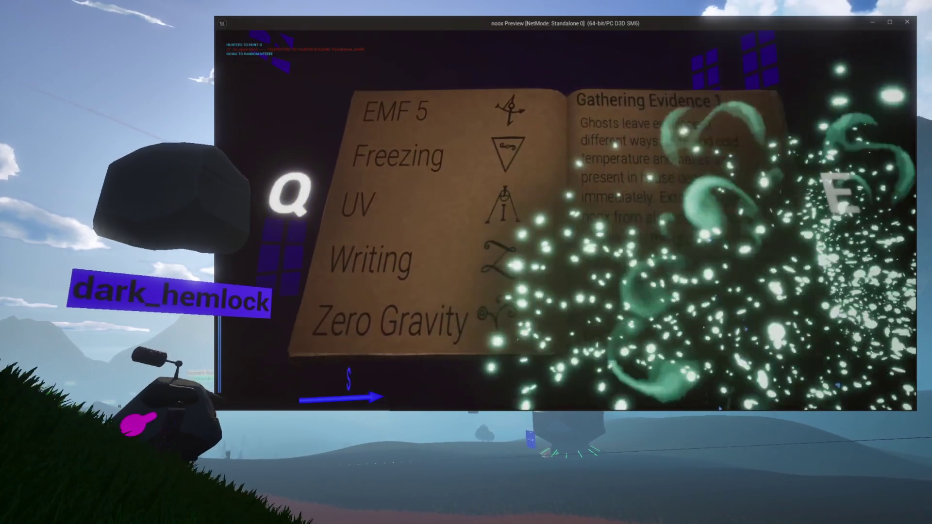
Page through the evidence book, close it, and walk the character out of the house.
key(e)
key(e)
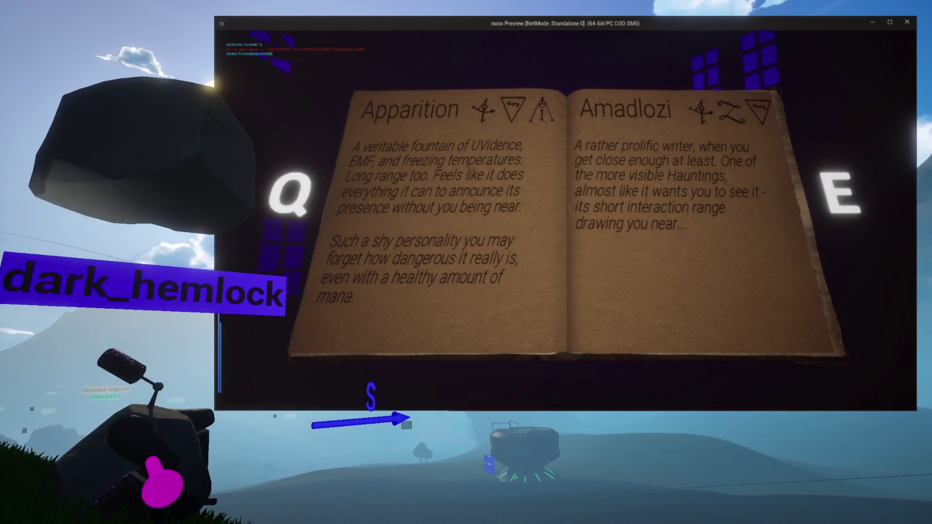
key(s)
key(w)
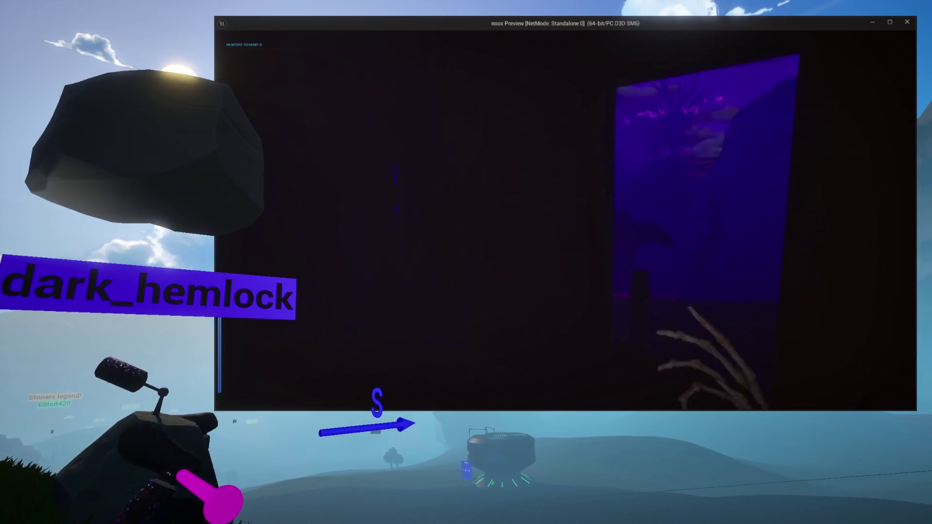
key(w)
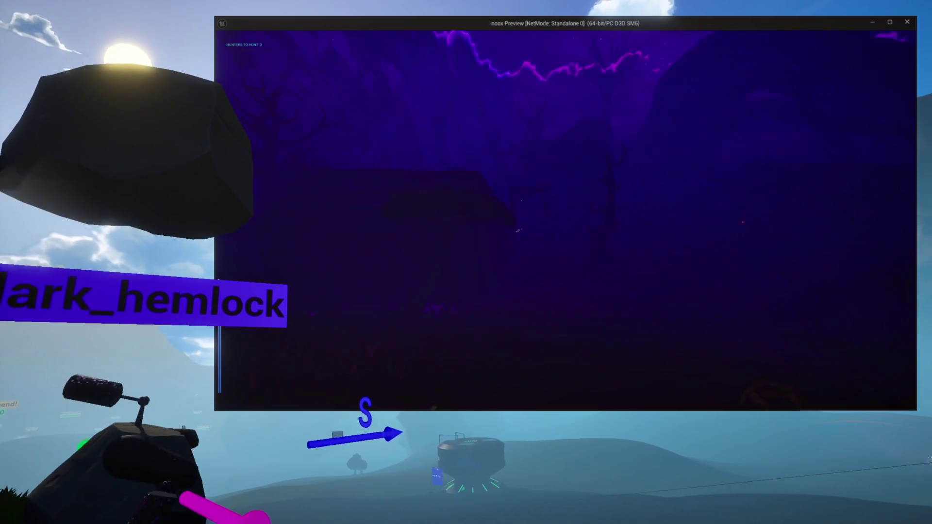
key(w)
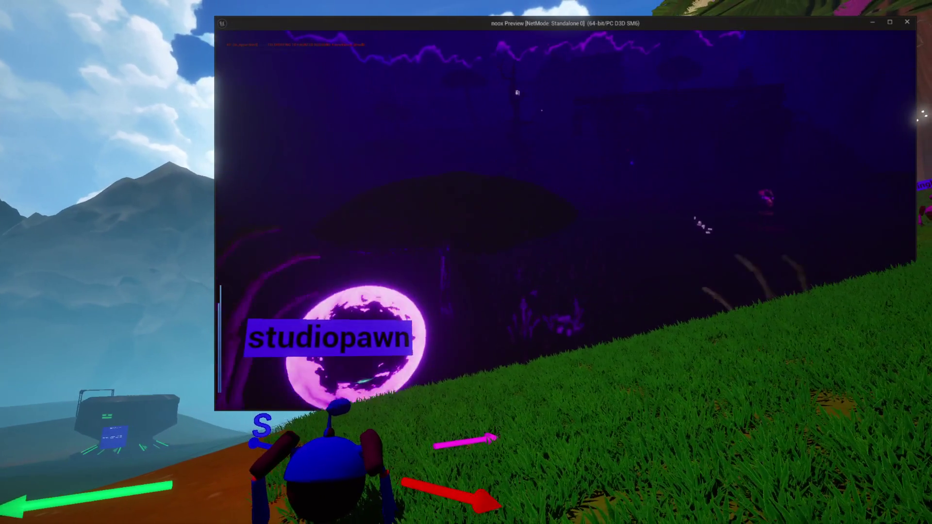
Strafe right along the slope to the extractable object and trigger Extract with F.
key(d)
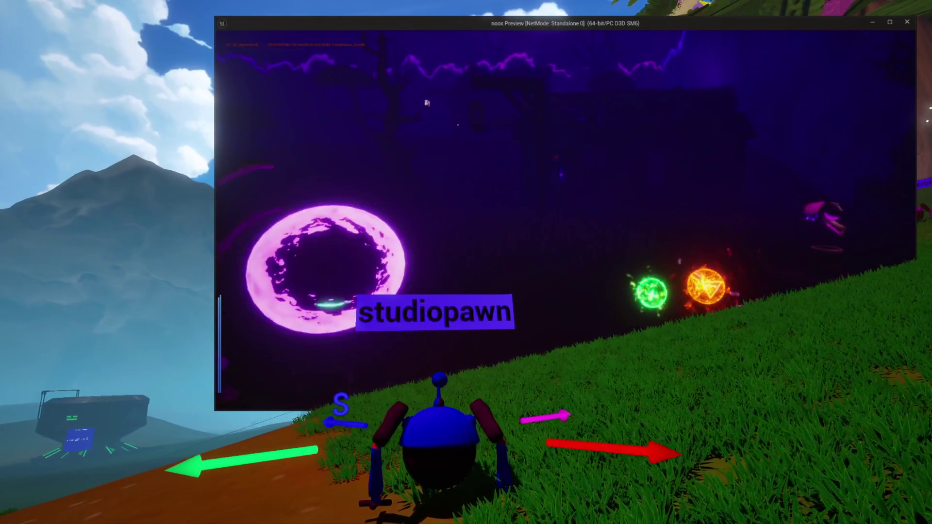
key(d)
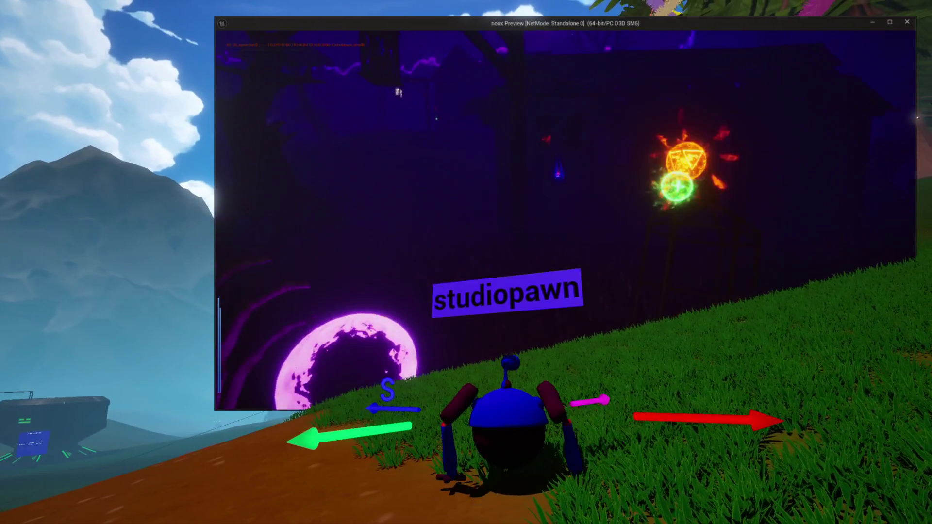
key(d)
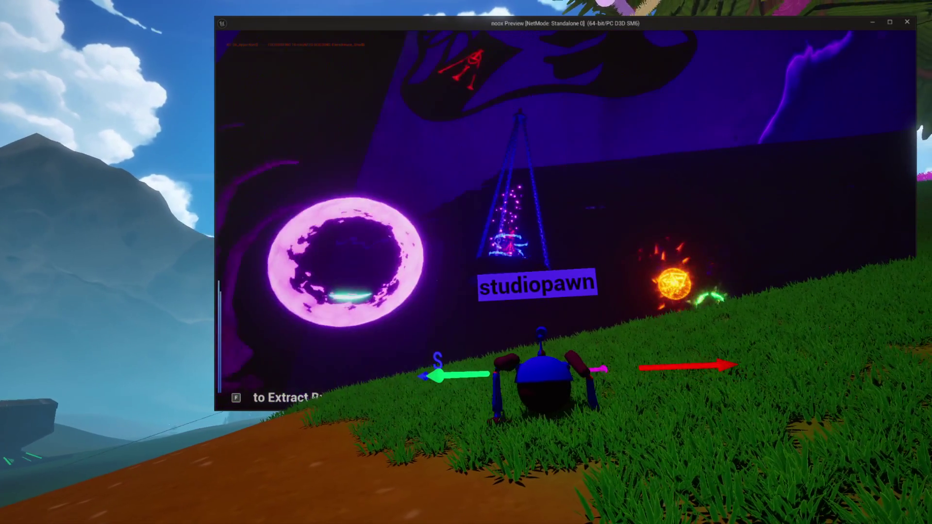
key(f)
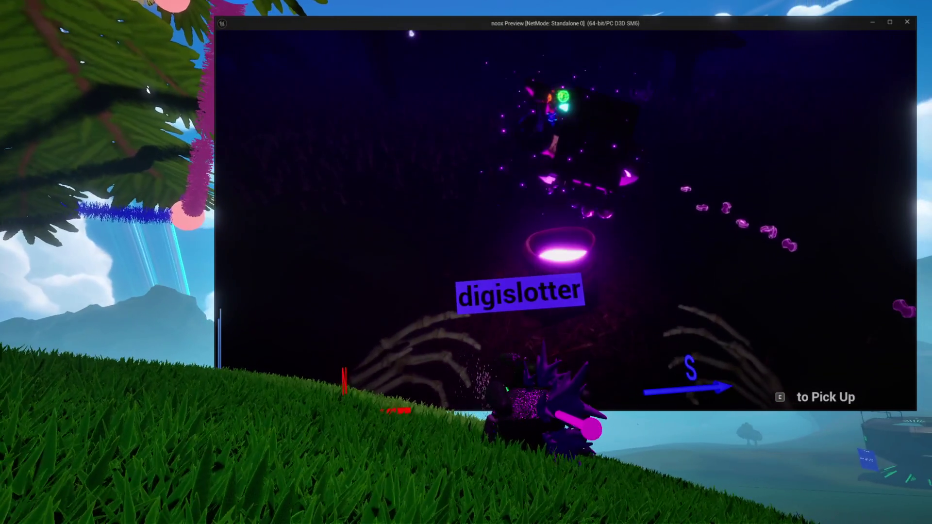
Pick up the item with E, then stop the standalone preview with Escape.
key(e)
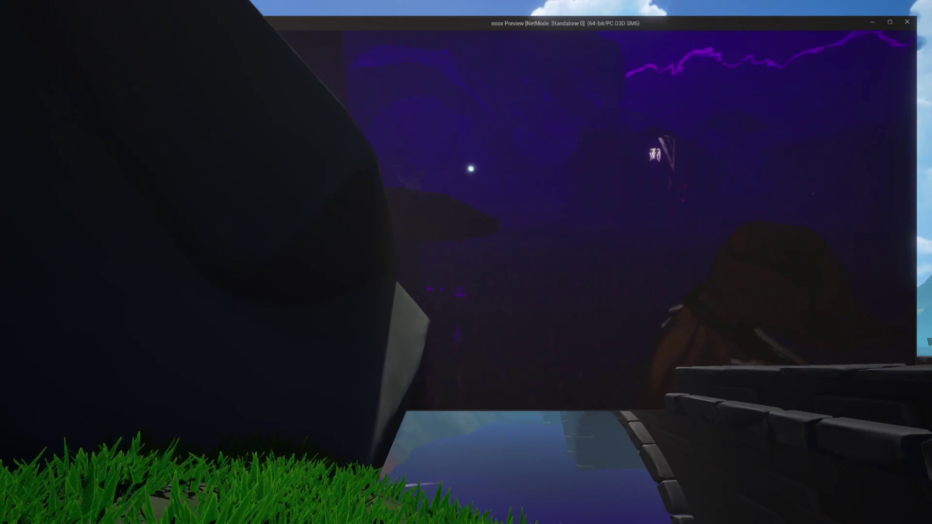
key(Escape)
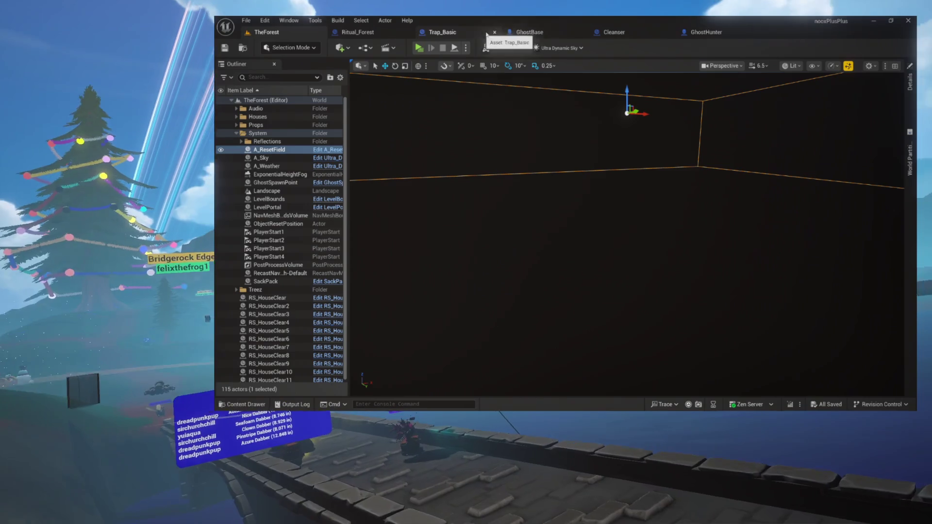
Switch to the GhostBase blueprint and open the OnRep_CaptureAttempt function graph.
click(530, 33)
click(462, 146)
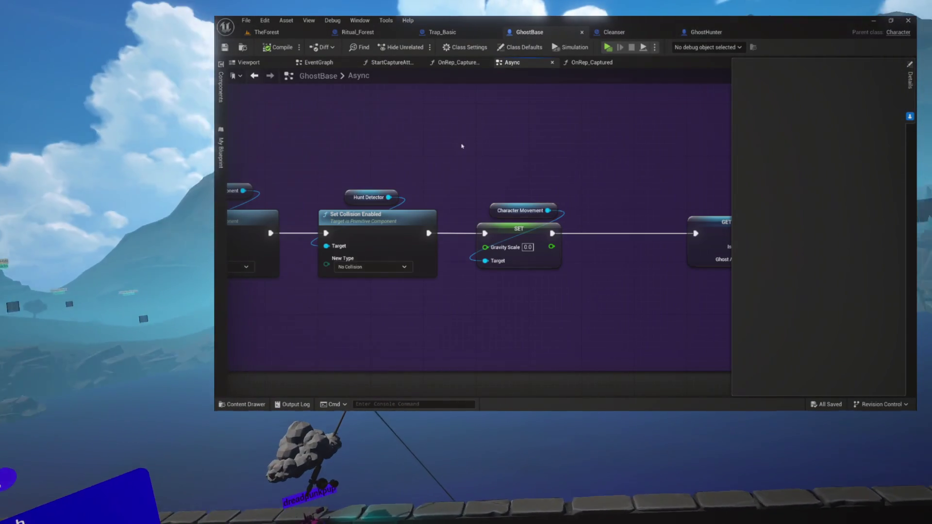
scroll(461, 146, down, 6)
drag(622, 173, 606, 231)
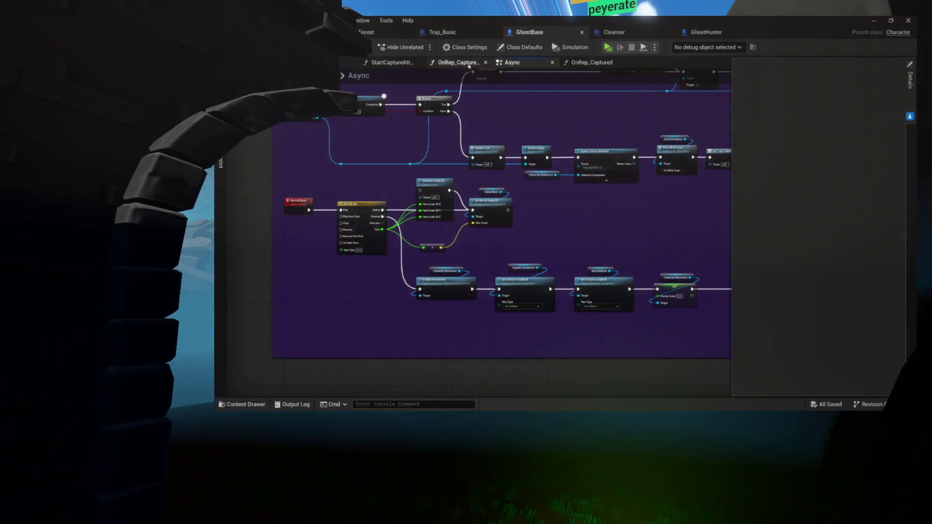
click(469, 67)
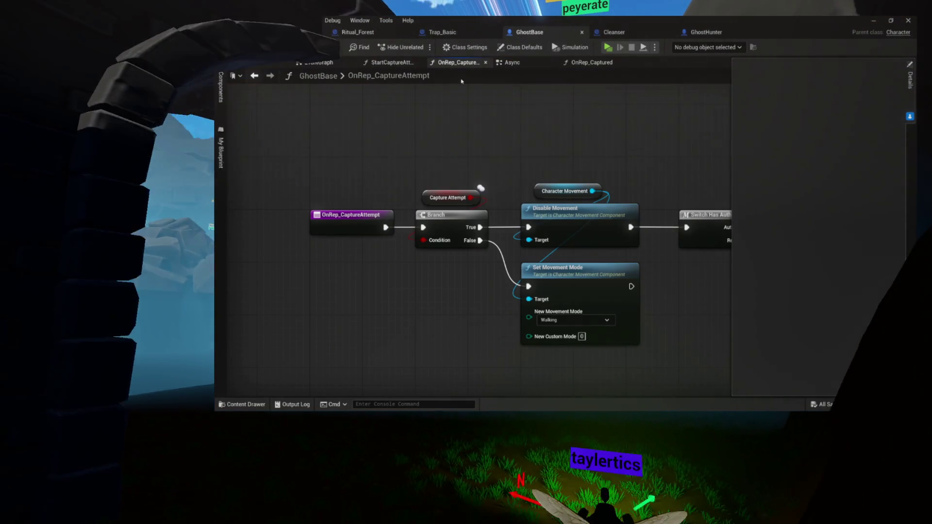
Follow the capture chain past Stop Hunting Loop, Start Blink Loop, Attach Actor To Component and rotation nodes.
drag(545, 166, 443, 170)
drag(538, 200, 444, 199)
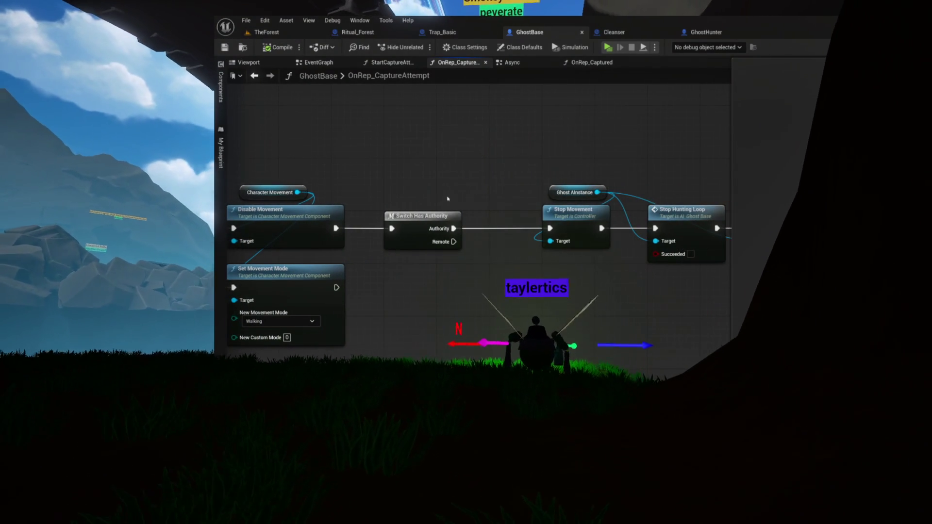
drag(500, 198, 385, 197)
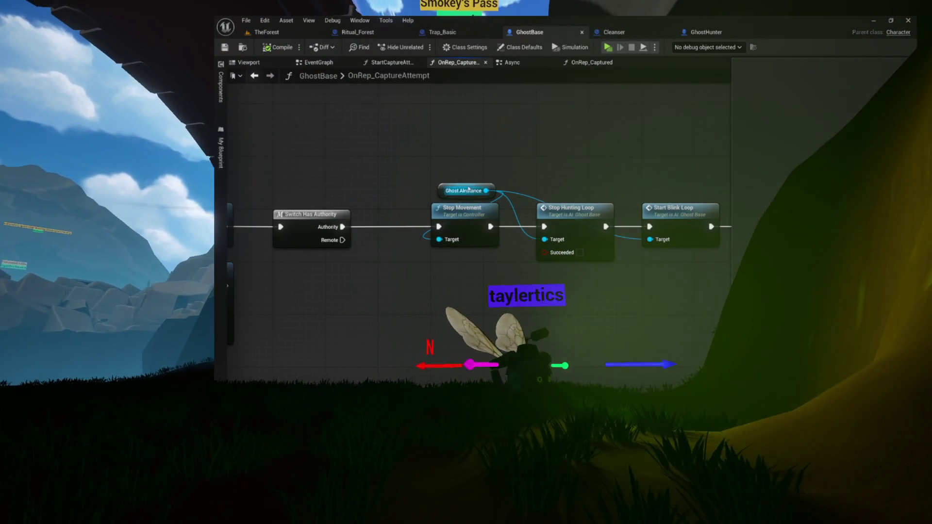
mouse_move(443, 163)
mouse_down()
mouse_move(363, 156)
mouse_move(416, 197)
mouse_up()
drag(486, 150, 381, 141)
drag(449, 146, 382, 151)
drag(486, 149, 382, 145)
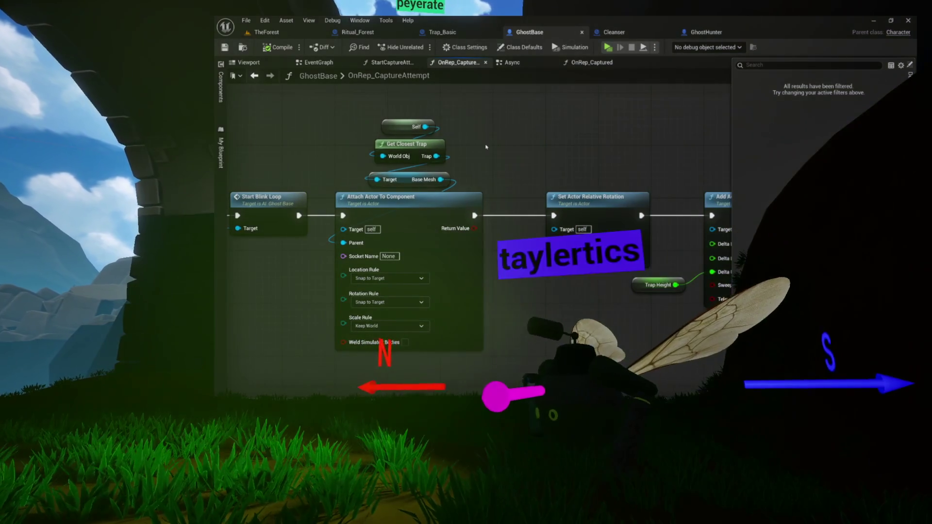
drag(510, 145, 578, 149)
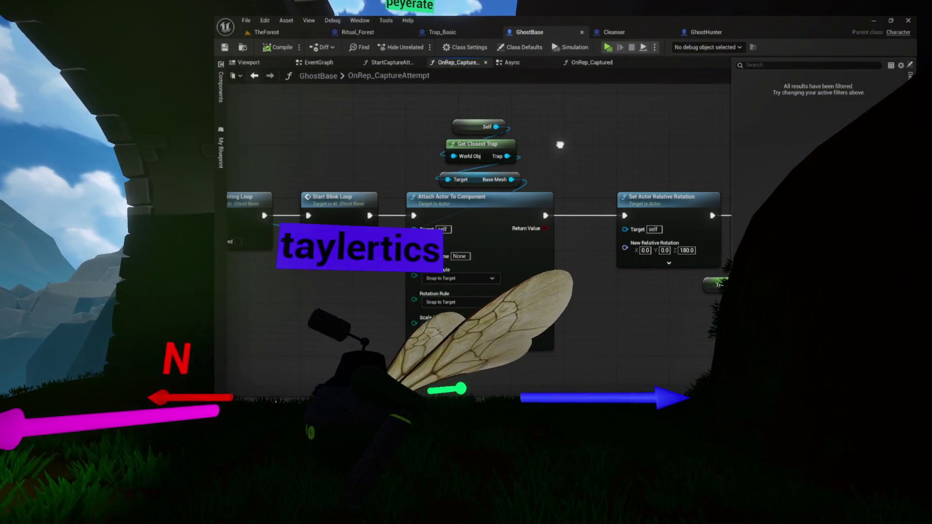
Centre the Self, Get Closest Trap, Base Mesh and attach nodes and break Start Blink Loop's link.
drag(416, 127, 505, 204)
mouse_move(429, 191)
mouse_down()
mouse_move(637, 189)
mouse_move(560, 190)
mouse_up()
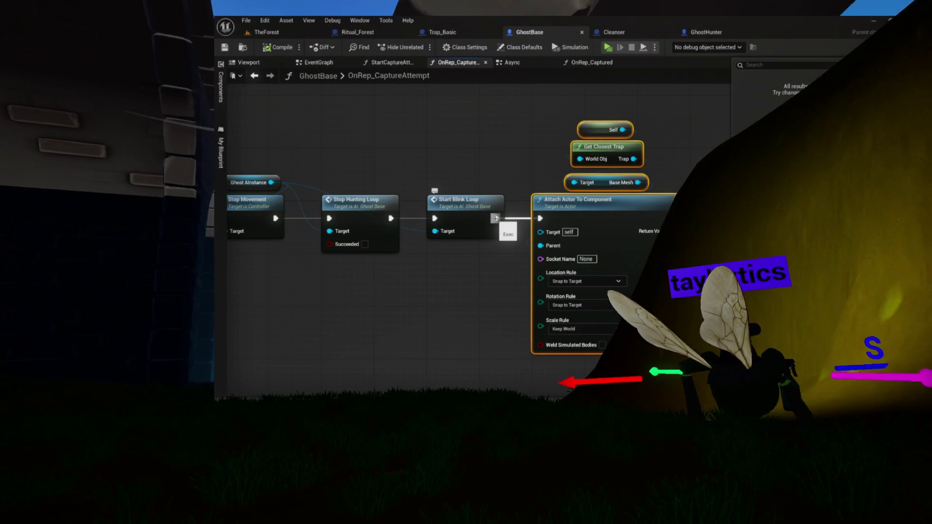
alt+click(495, 218)
Centre the Get Closest Trap node and open the GetClosestTrap function.
drag(624, 163, 516, 163)
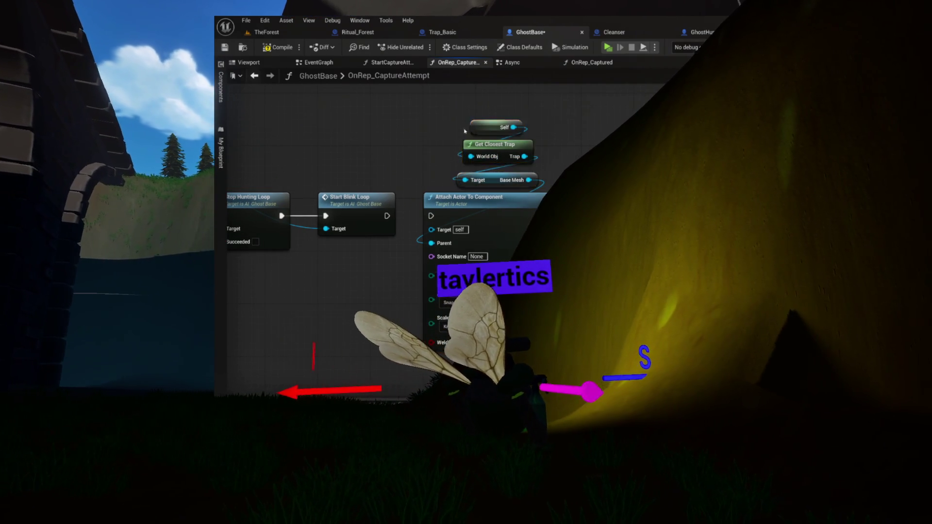
scroll(513, 145, up, 2)
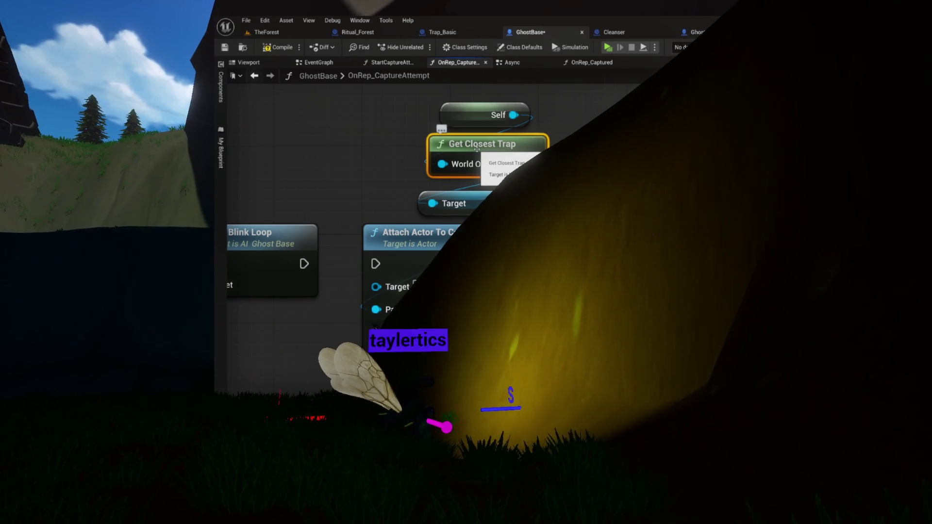
mouse_move(551, 167)
mouse_down()
mouse_move(490, 160)
mouse_move(534, 180)
mouse_move(461, 145)
mouse_move(466, 165)
mouse_move(426, 177)
mouse_move(418, 208)
mouse_up()
double_click(459, 142)
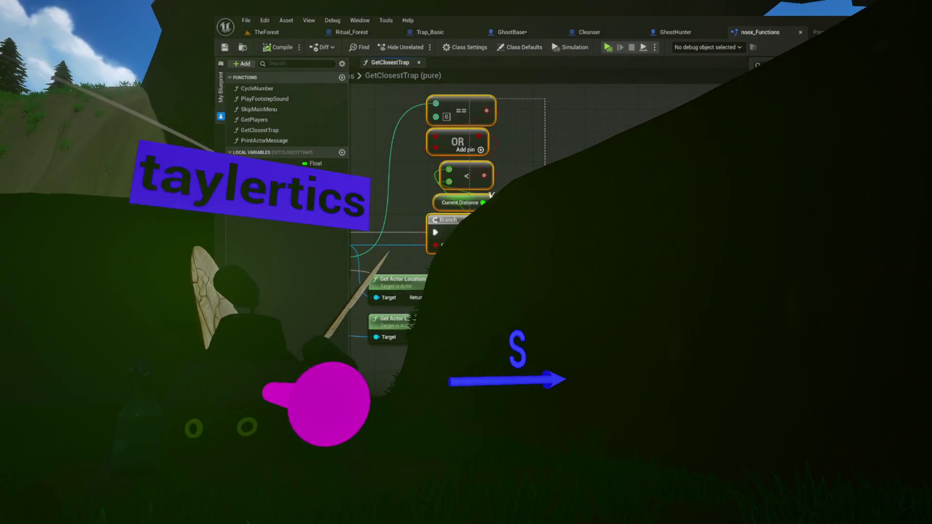
Inspect GetClosestTrap's distance-setting nodes, then close the noox_Functions library.
drag(579, 223, 471, 218)
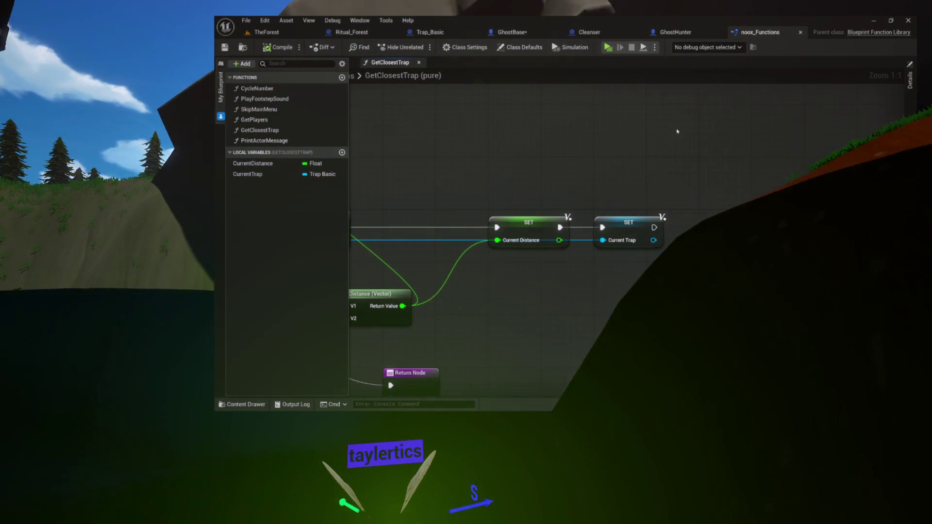
click(801, 33)
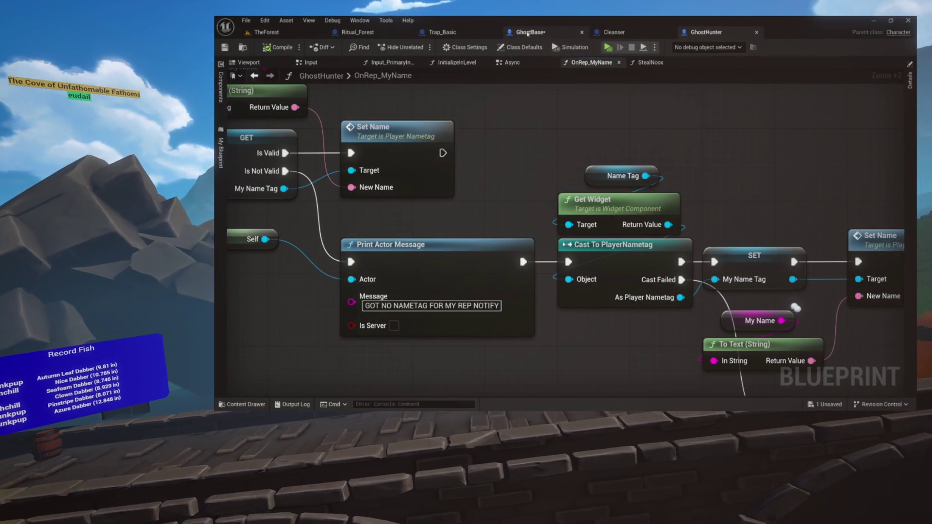
Back in GhostBase, review the Add Actor Local Offset and Spawn Sound Attached nodes in the capture graph.
click(552, 35)
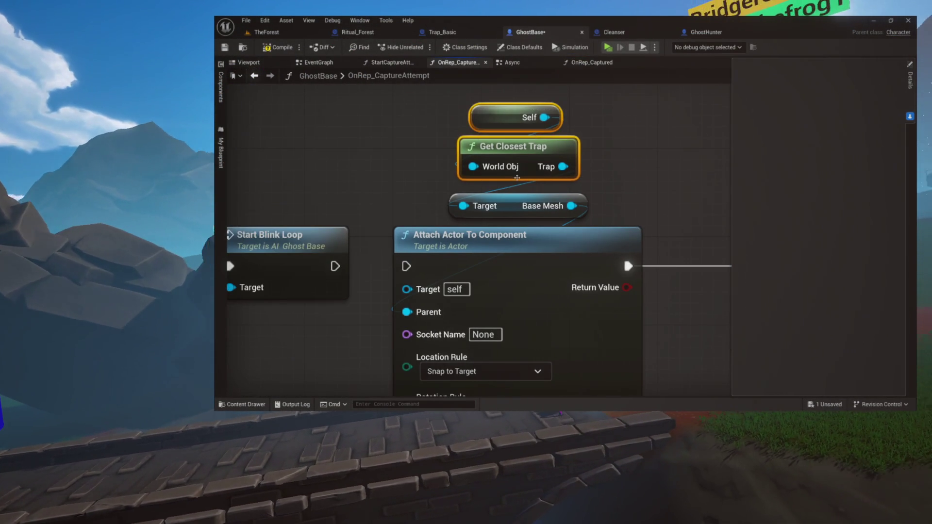
scroll(510, 175, down, 5)
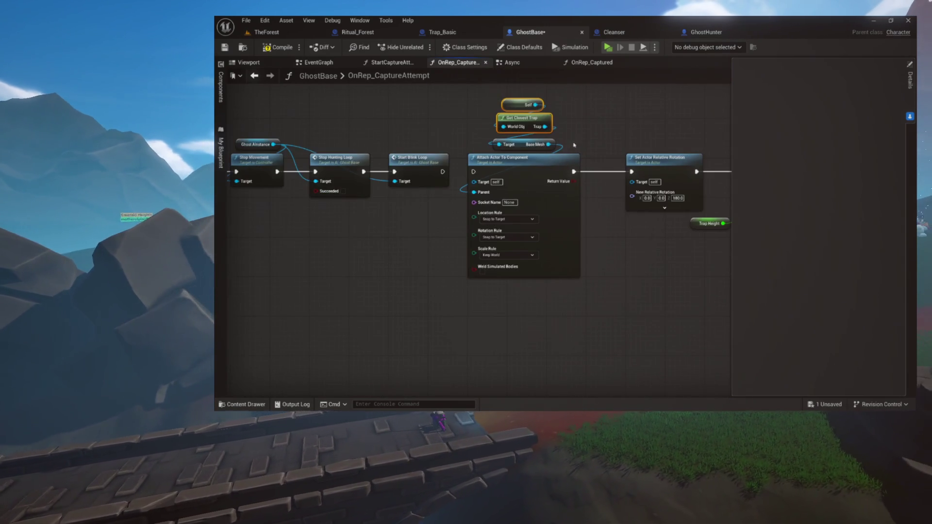
scroll(575, 149, up, 4)
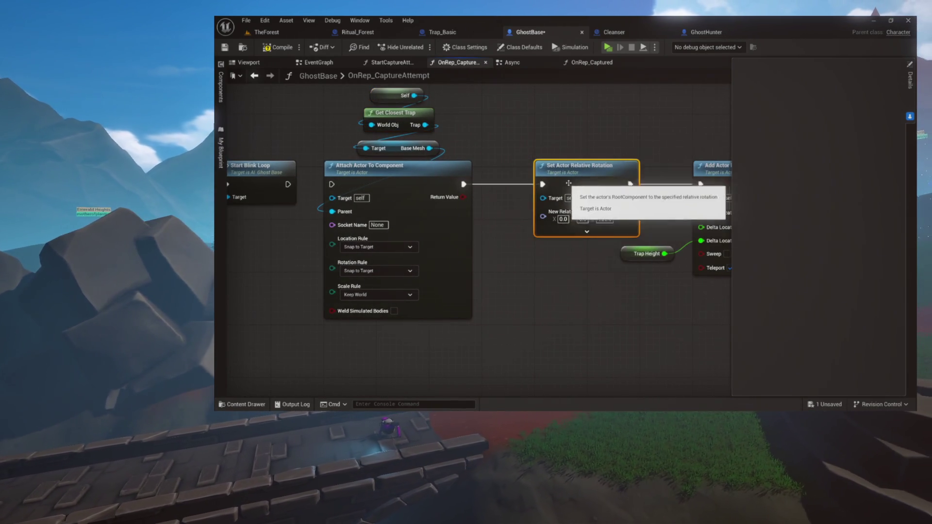
drag(568, 184, 430, 179)
drag(535, 179, 406, 181)
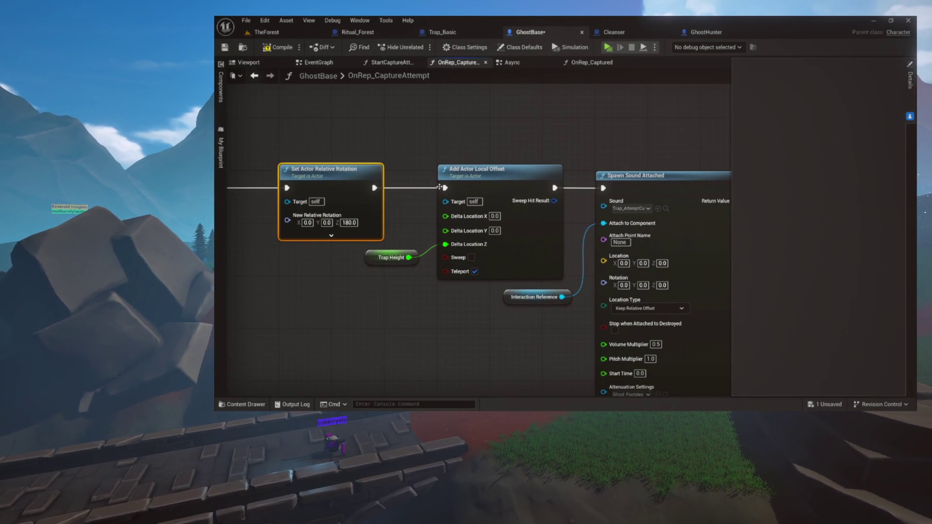
mouse_move(553, 188)
mouse_down()
mouse_move(423, 200)
mouse_move(647, 216)
mouse_up()
mouse_move(486, 218)
mouse_down()
mouse_move(589, 203)
mouse_move(540, 209)
mouse_up()
scroll(633, 199, down, 3)
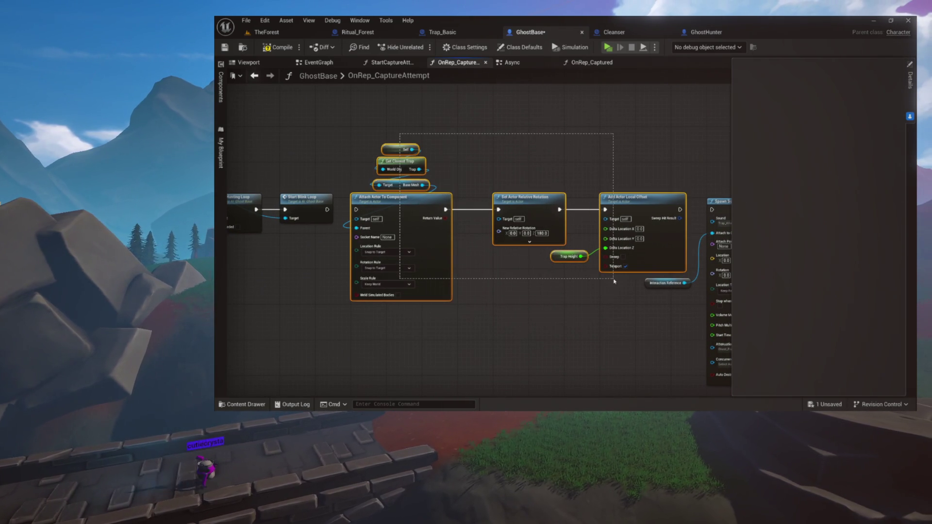
Raise the attach, rotation and offset nodes and place Self, Get Closest Trap and Base Mesh below.
mouse_move(611, 200)
mouse_down()
mouse_move(601, 158)
mouse_move(611, 75)
mouse_move(603, 102)
mouse_up()
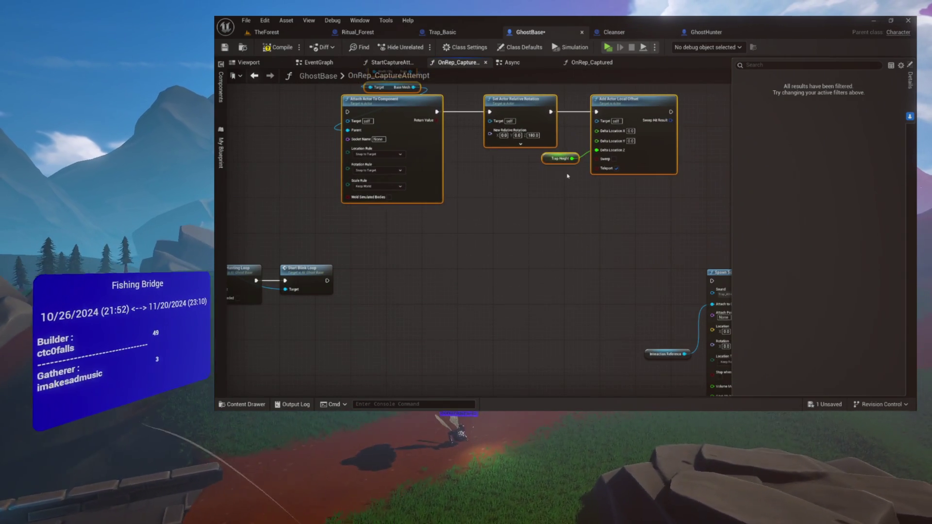
click(567, 177)
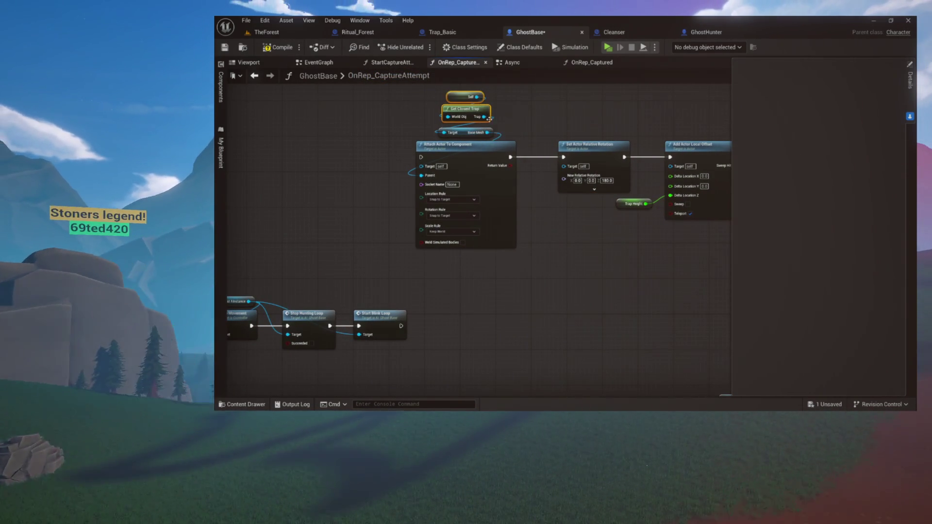
click(473, 133)
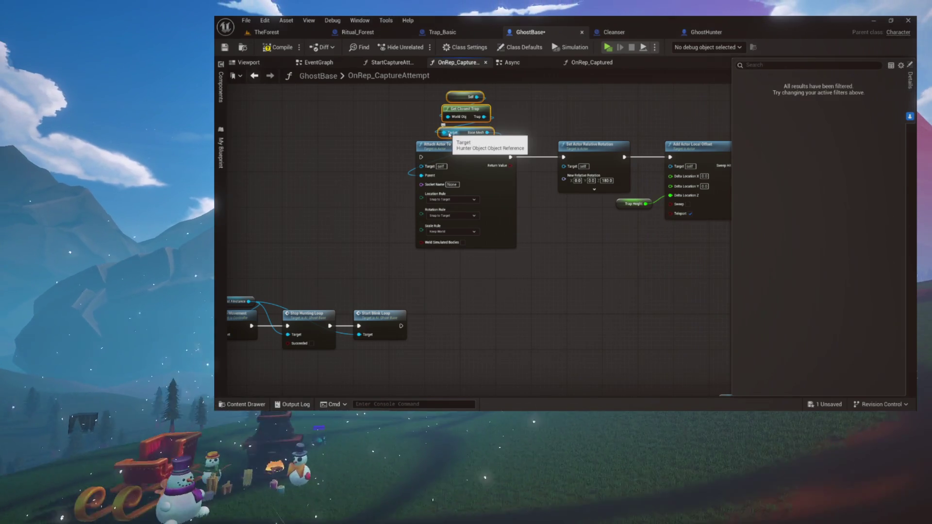
scroll(459, 281, up, 2)
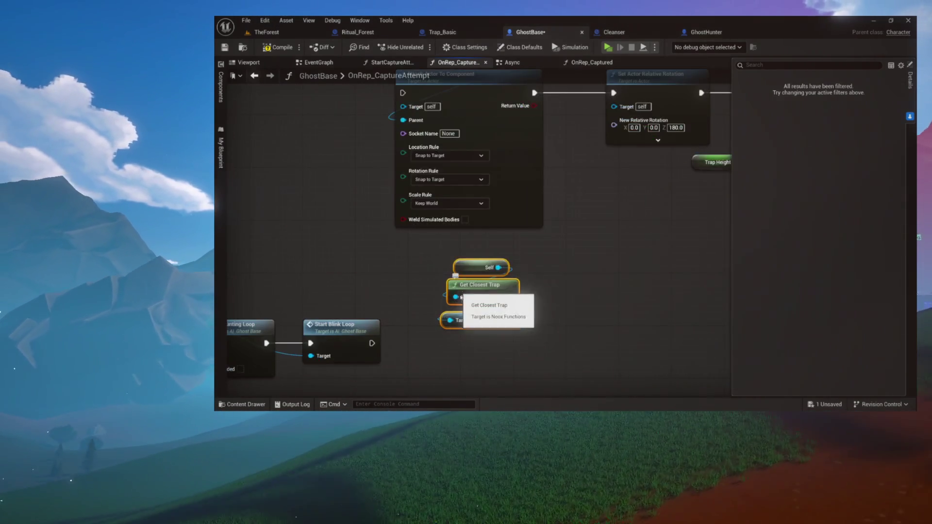
drag(473, 221, 454, 195)
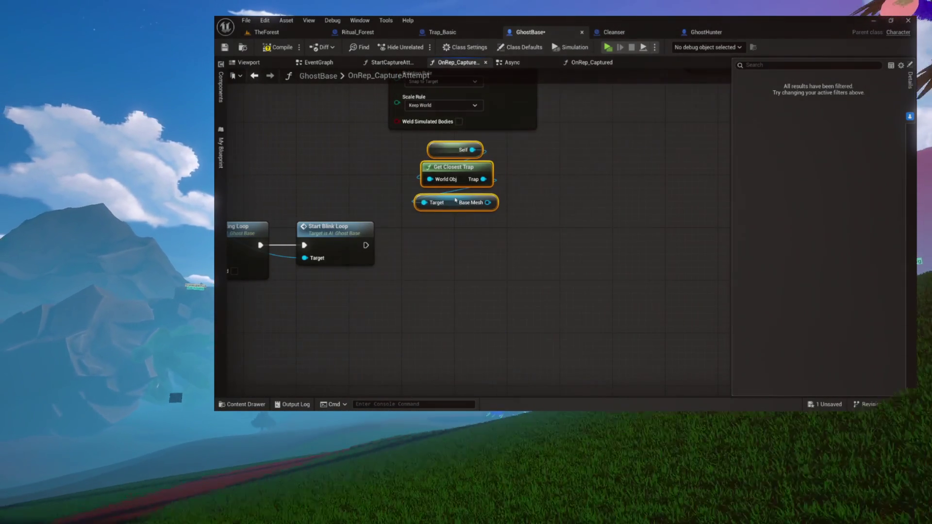
click(499, 219)
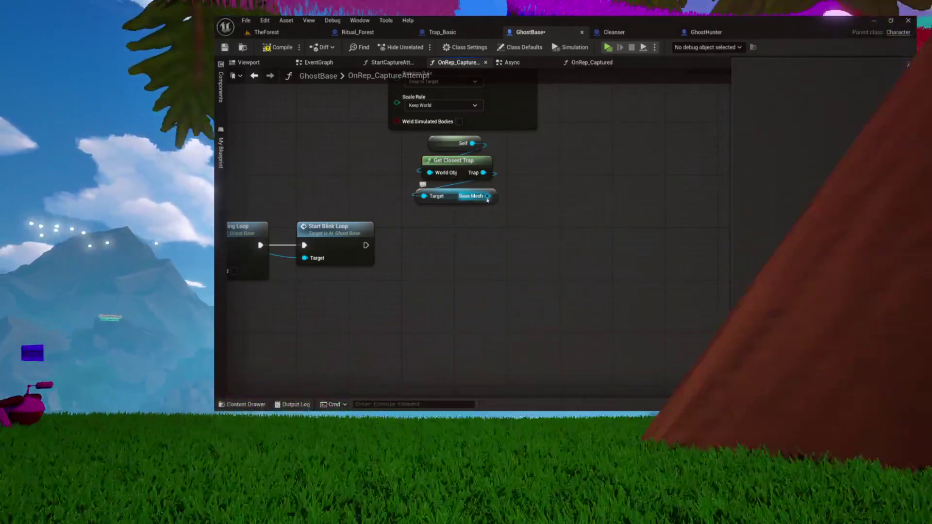
Add an Attach Component To Component node after Start Blink Loop and plug the trap's Base Mesh into it.
text(a)
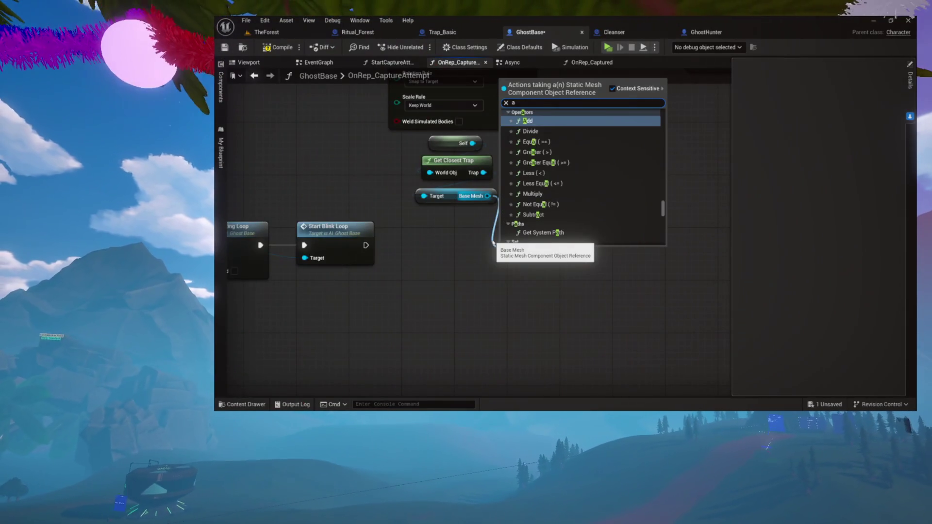
text(ttach comp)
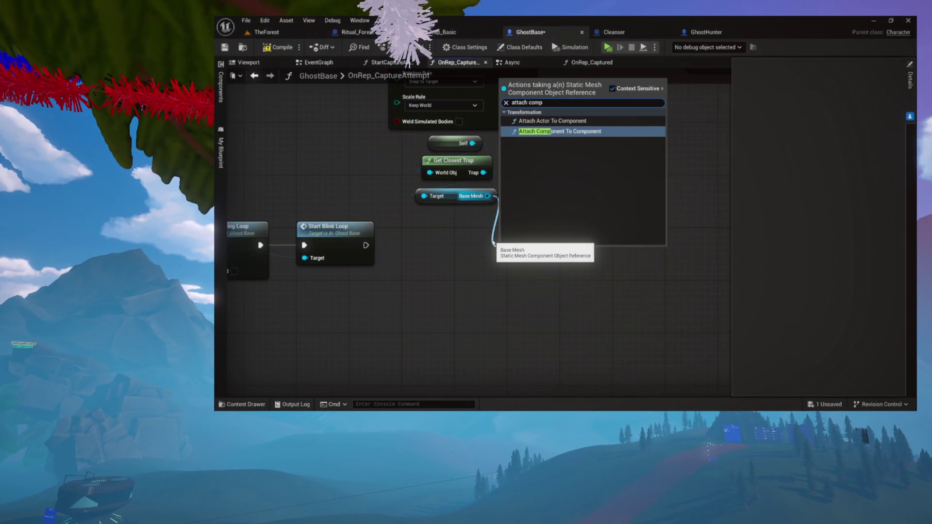
key(Down)
key(Return)
drag(583, 286, 523, 273)
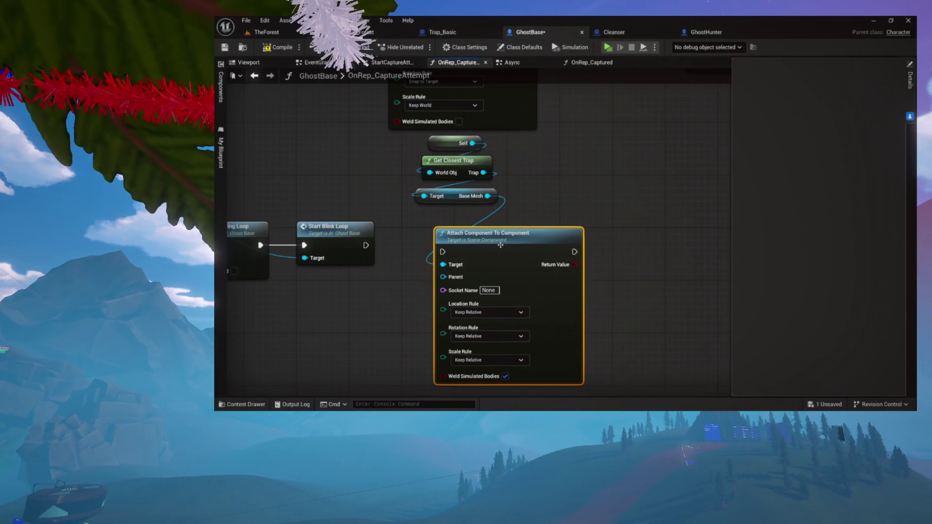
drag(474, 237, 435, 230)
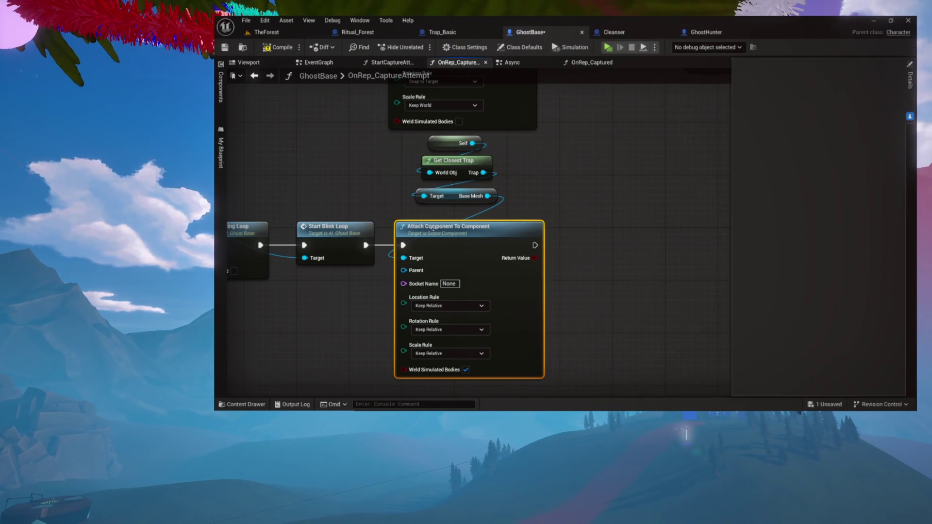
drag(472, 258, 478, 274)
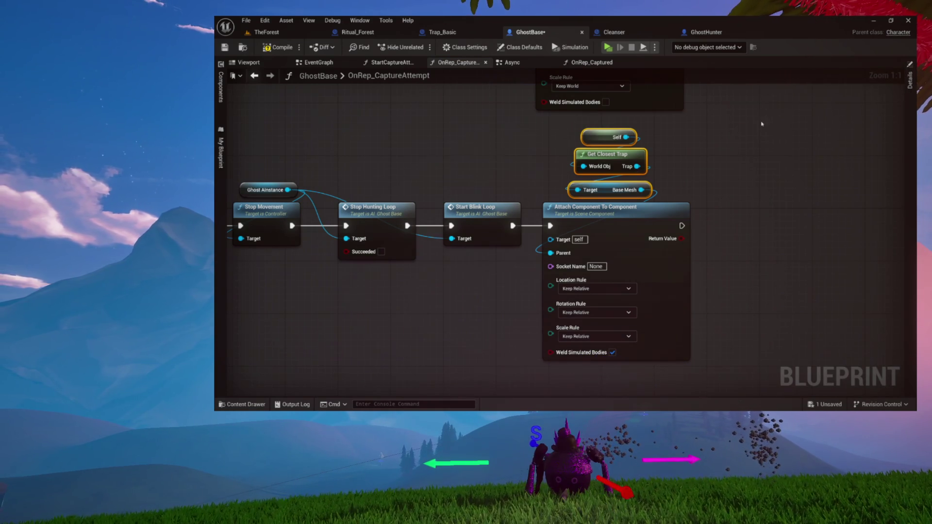
Clear the selection, then select the trap lookup nodes and the attach node together.
click(526, 153)
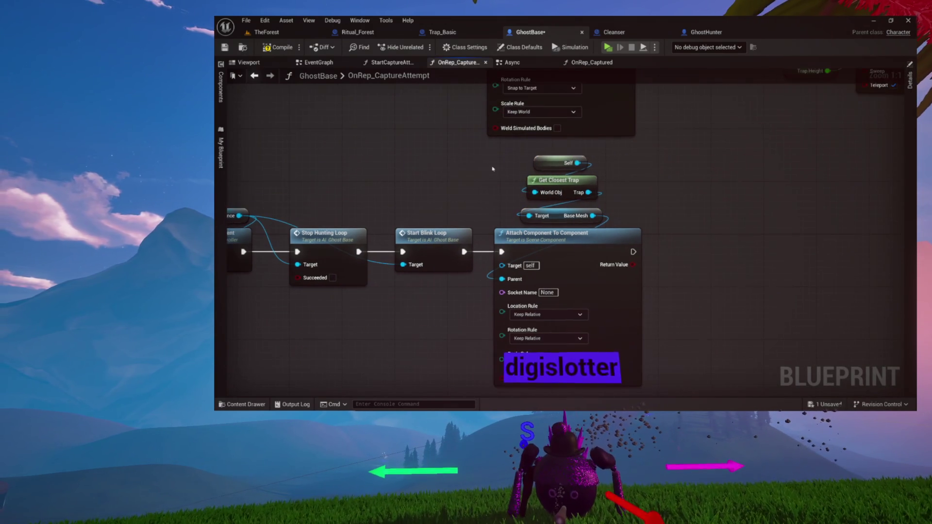
drag(585, 255, 585, 256)
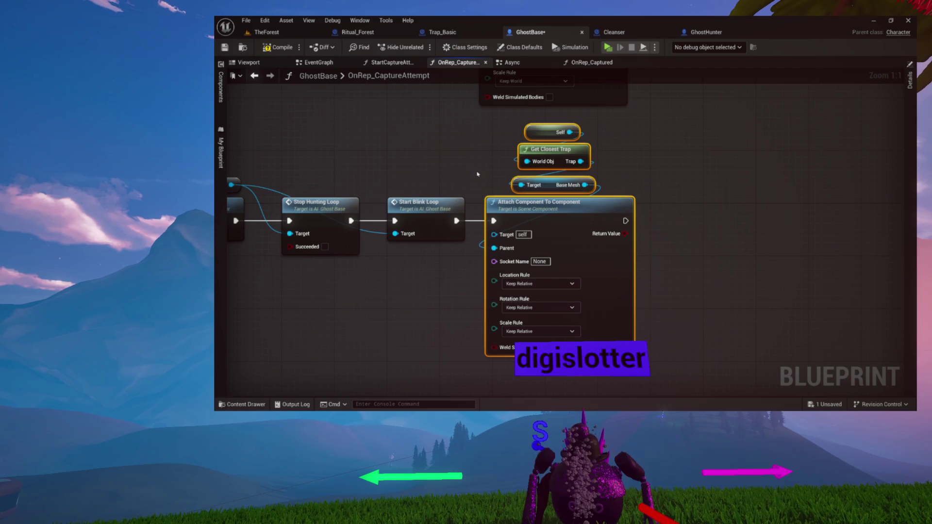
Drag a Ghost Mesh reference from the blueprint's components into the graph for the attach node's Target.
drag(458, 153, 510, 148)
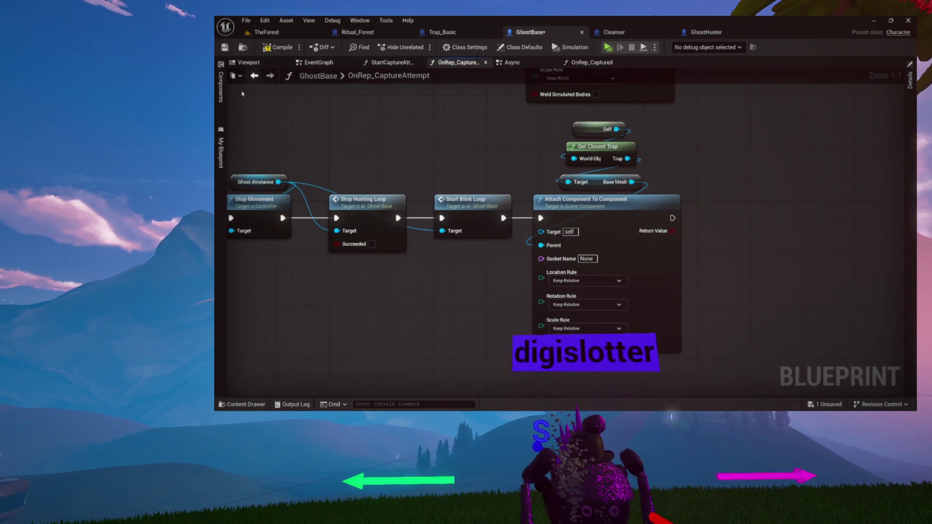
click(220, 89)
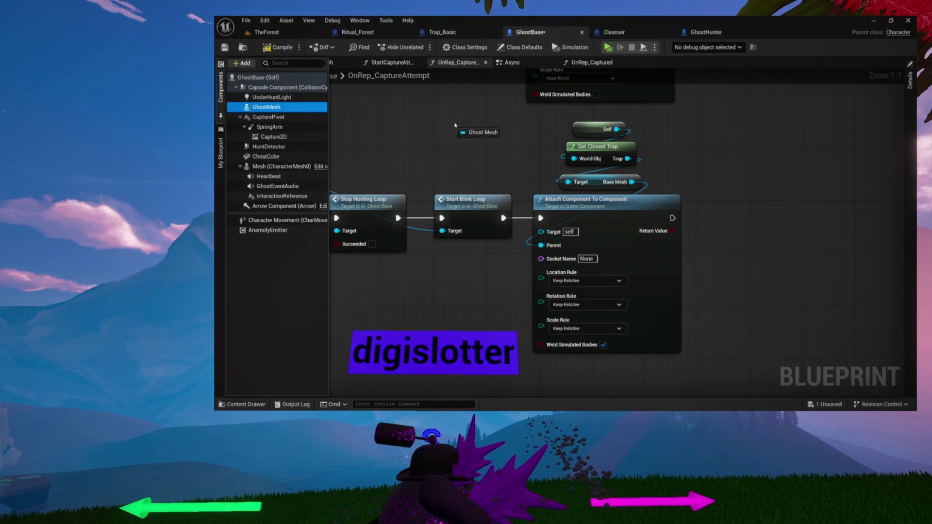
drag(465, 134, 473, 140)
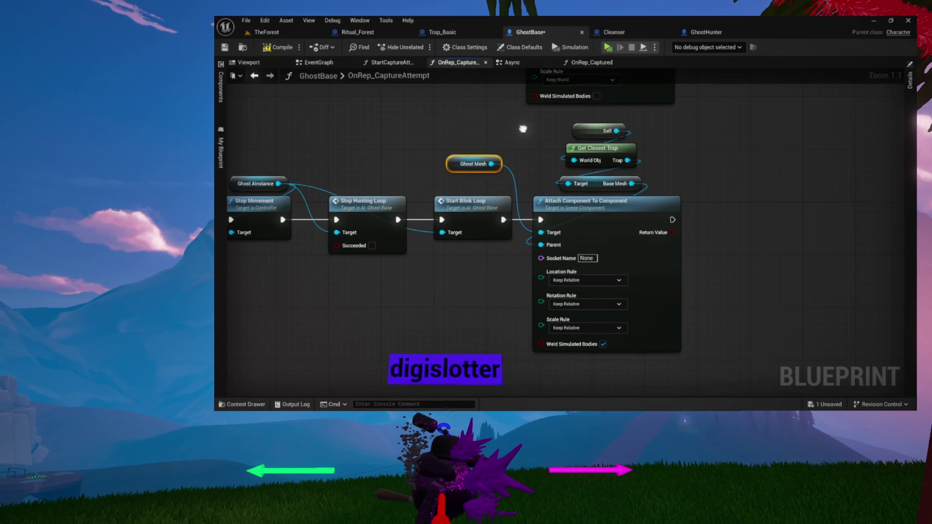
scroll(523, 129, down, 6)
scroll(488, 233, up, 2)
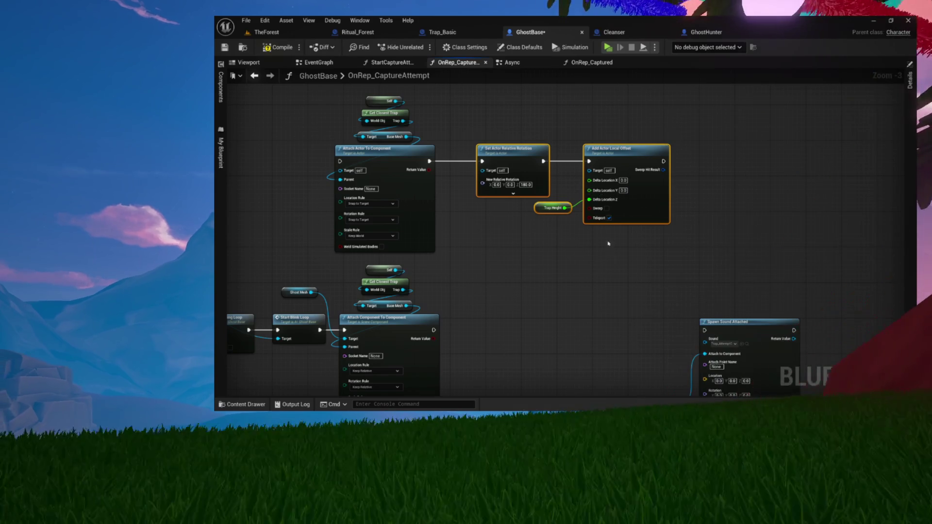
Add a Set Relative Rotation node for Ghost Mesh beside the attach node.
scroll(658, 244, up, 3)
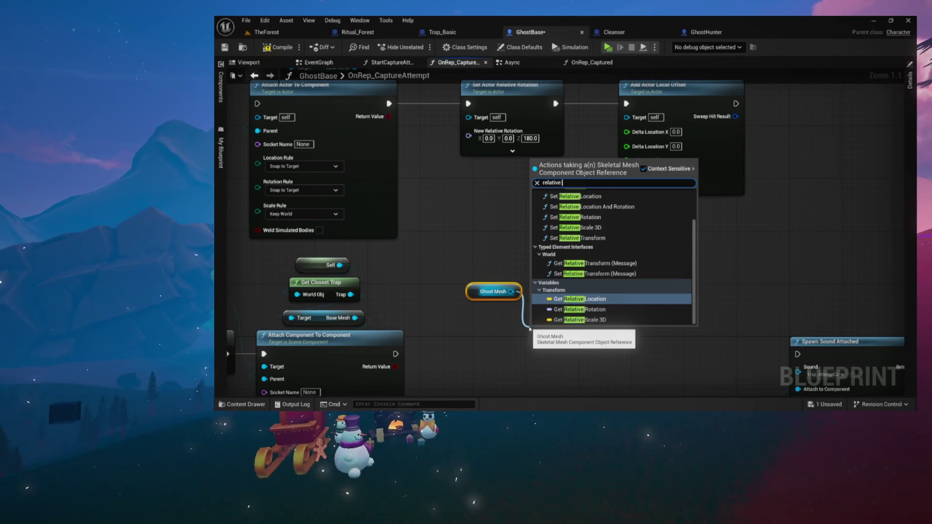
text(rotation)
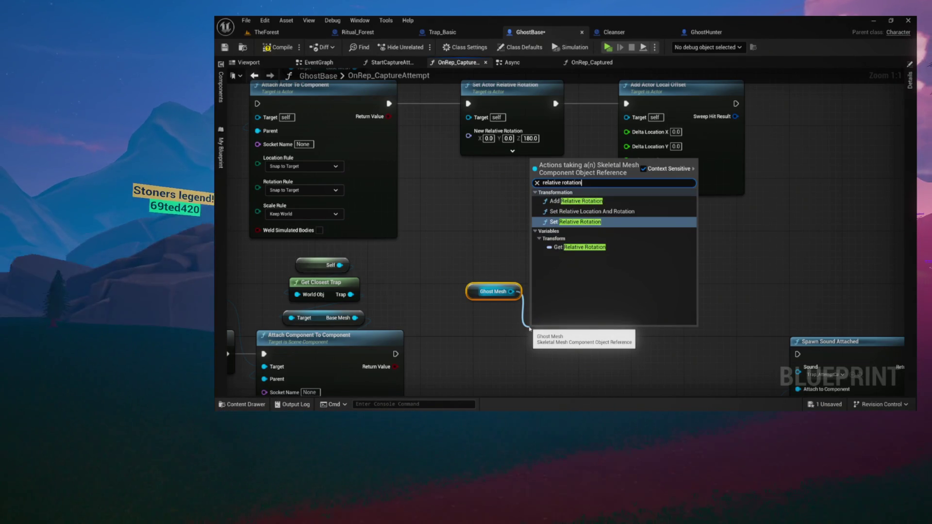
key(Return)
drag(563, 257, 519, 266)
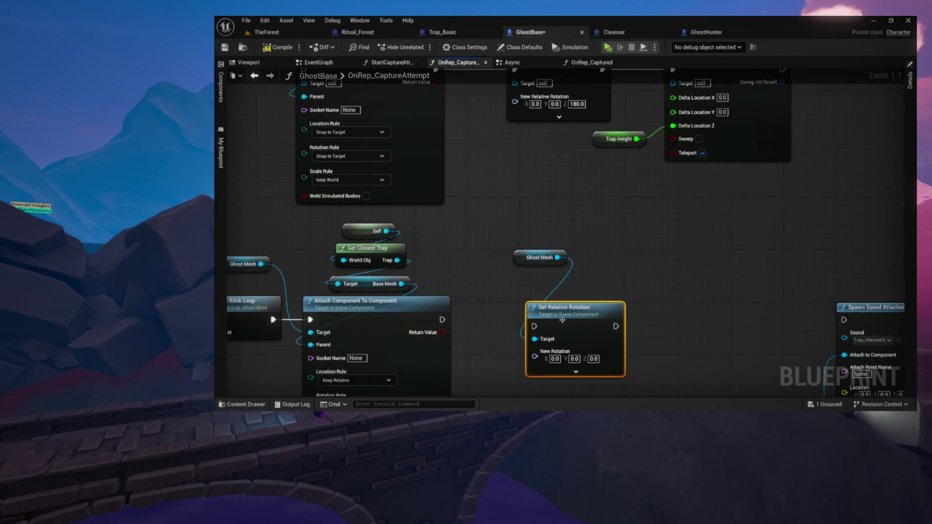
scroll(538, 185, up, 7)
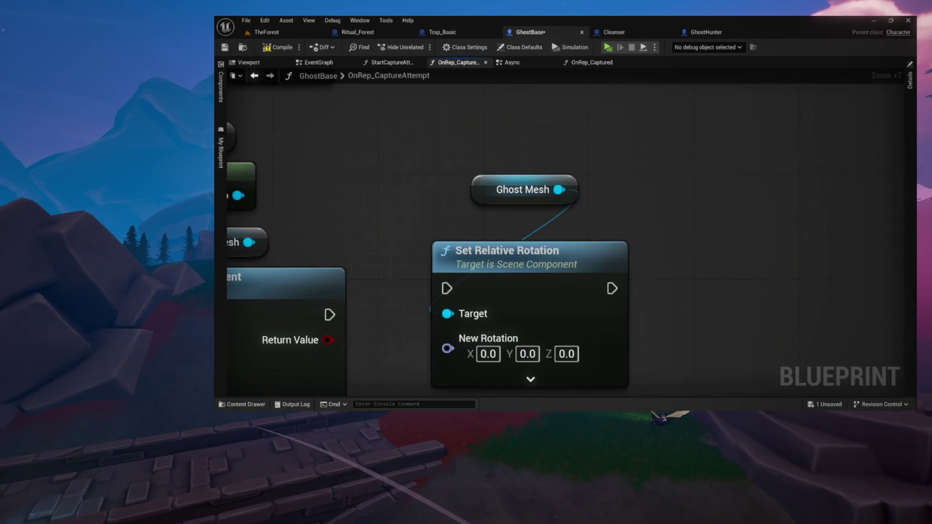
Chain the attach node's execution into Set Relative Rotation and place the Ghost Mesh node above it.
drag(342, 223, 387, 204)
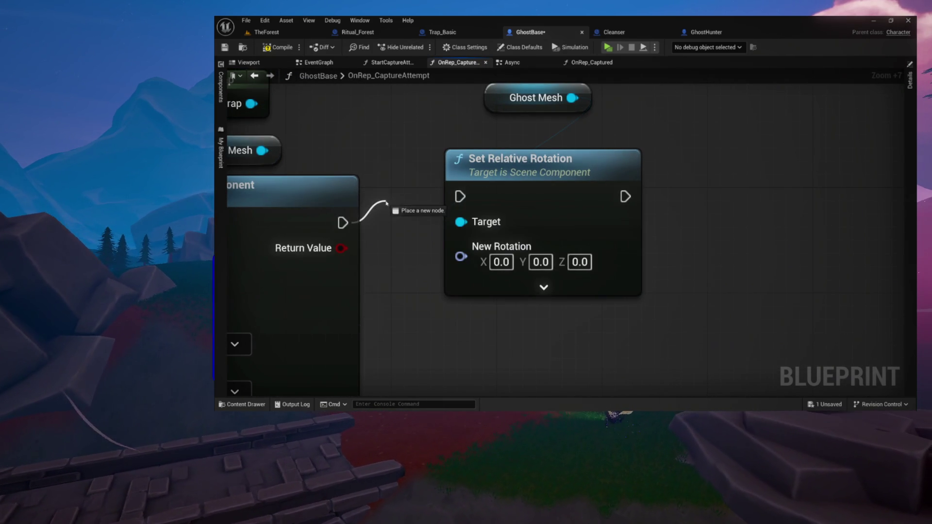
mouse_move(469, 198)
mouse_down()
mouse_move(461, 196)
mouse_move(524, 194)
mouse_move(538, 204)
mouse_up()
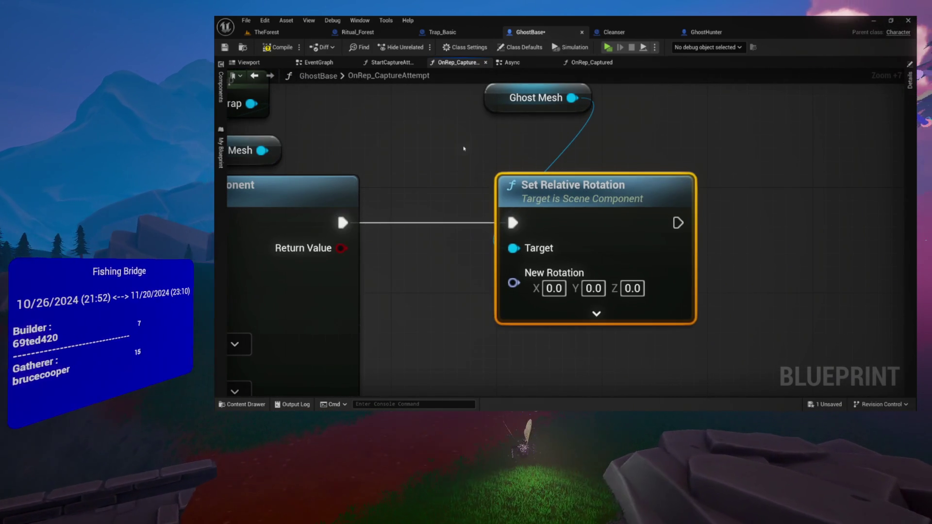
mouse_move(445, 123)
mouse_down()
mouse_move(483, 135)
mouse_move(498, 176)
mouse_up()
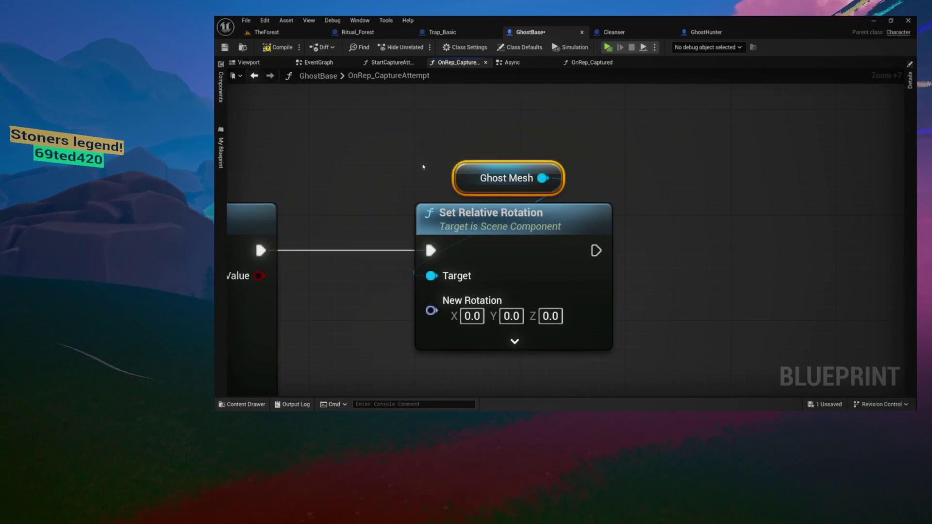
scroll(446, 164, down, 3)
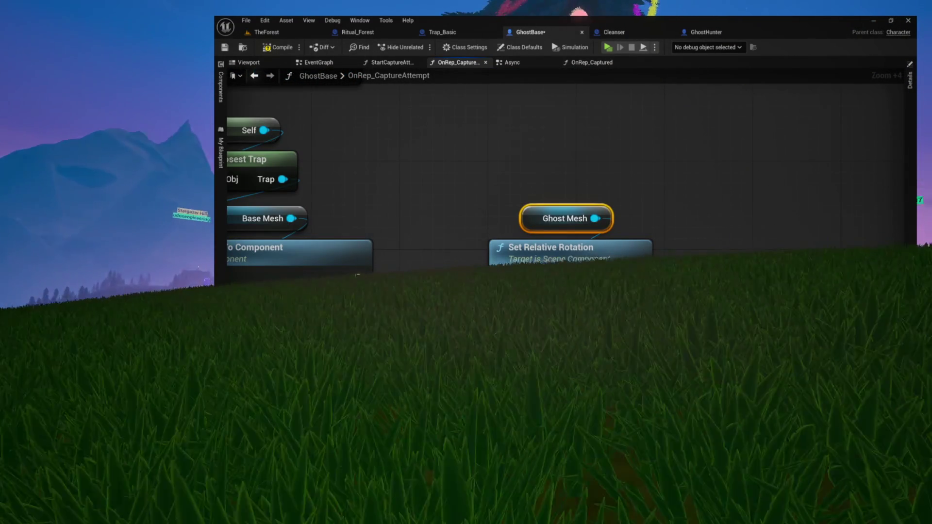
click(596, 174)
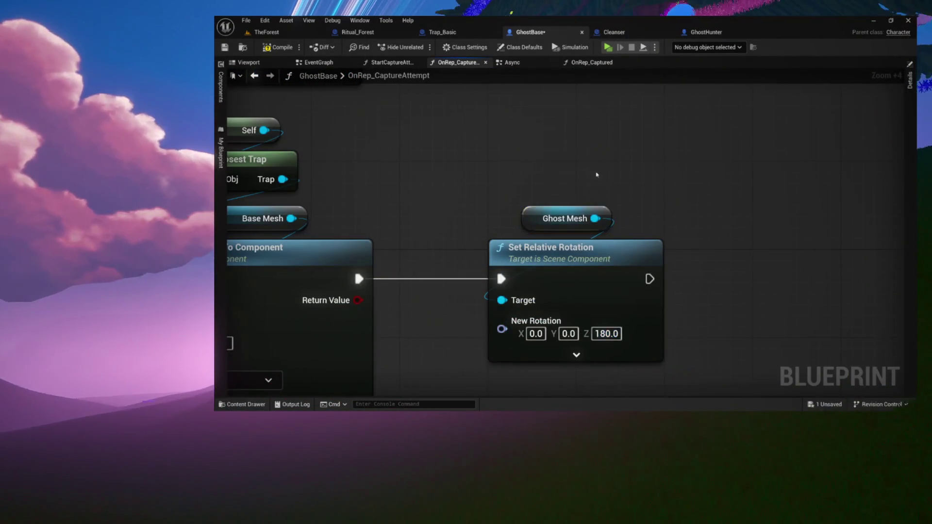
scroll(595, 175, down, 4)
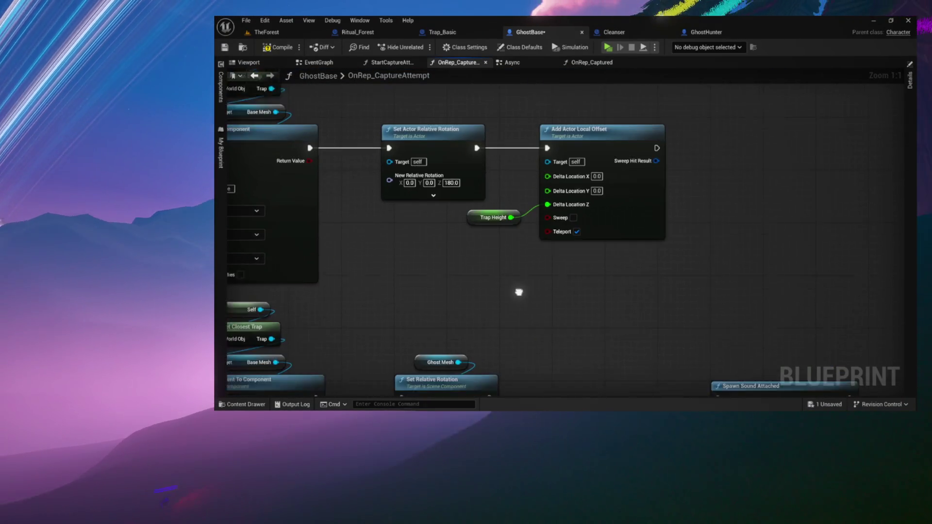
Switch the attach node's Location and Rotation Rules to Snap to Target, leaving Scale at Keep Relative.
drag(519, 297, 493, 271)
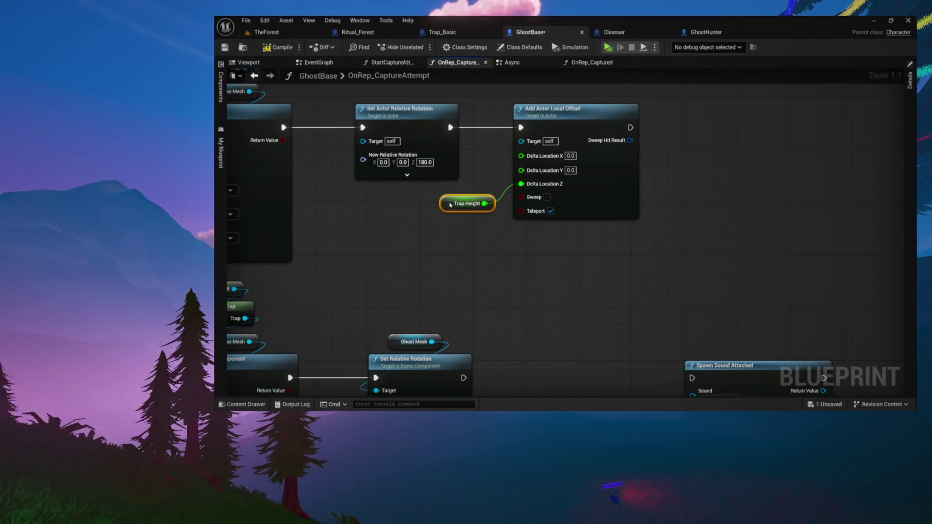
mouse_move(451, 206)
mouse_down()
mouse_move(441, 325)
mouse_move(469, 130)
mouse_move(602, 268)
mouse_up()
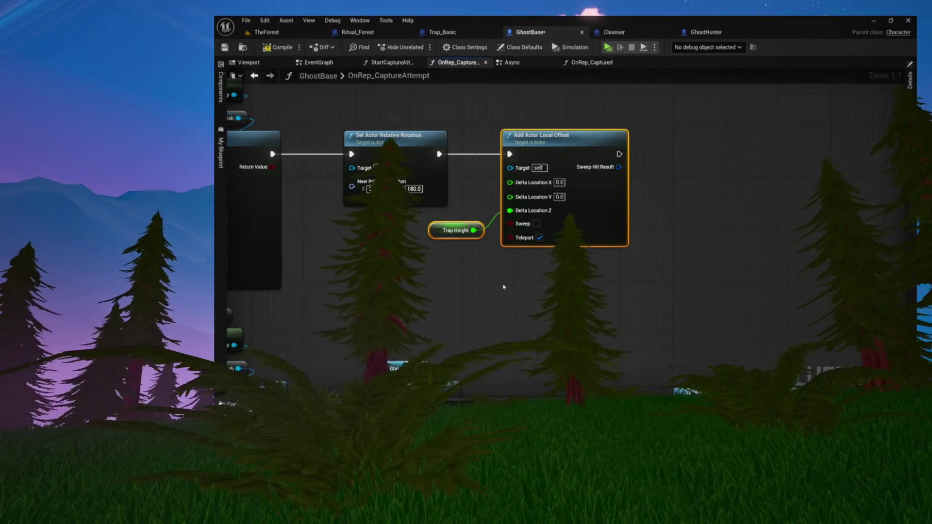
mouse_move(512, 292)
mouse_down()
mouse_move(475, 217)
mouse_move(599, 181)
mouse_move(422, 258)
mouse_up()
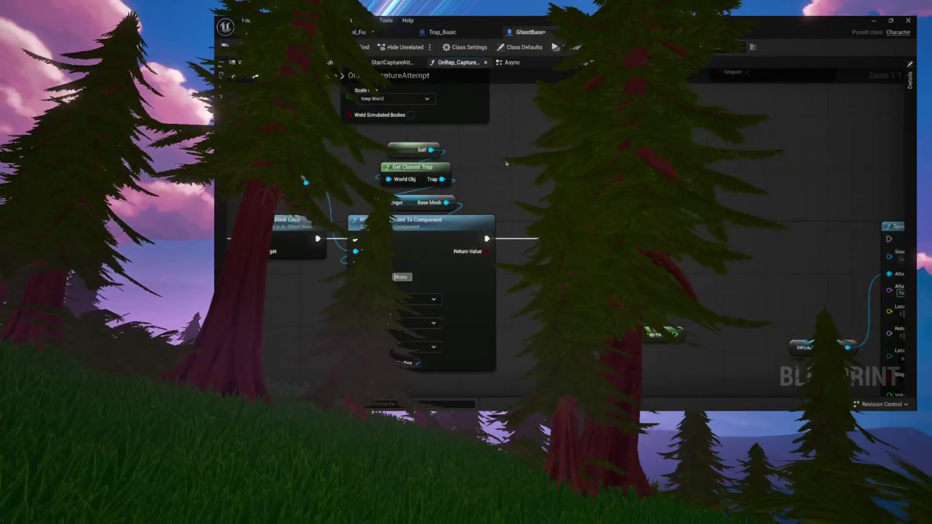
mouse_move(507, 158)
mouse_down()
mouse_move(509, 265)
mouse_move(506, 150)
mouse_up()
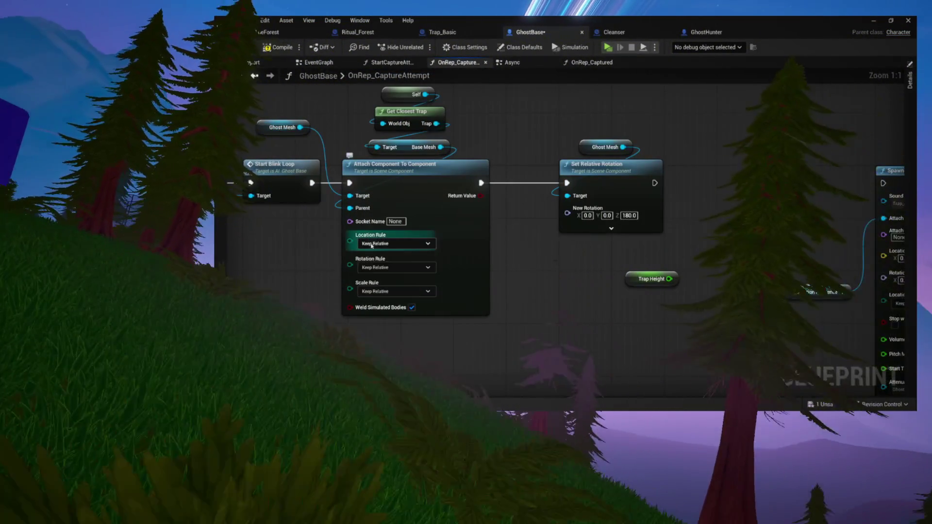
click(372, 244)
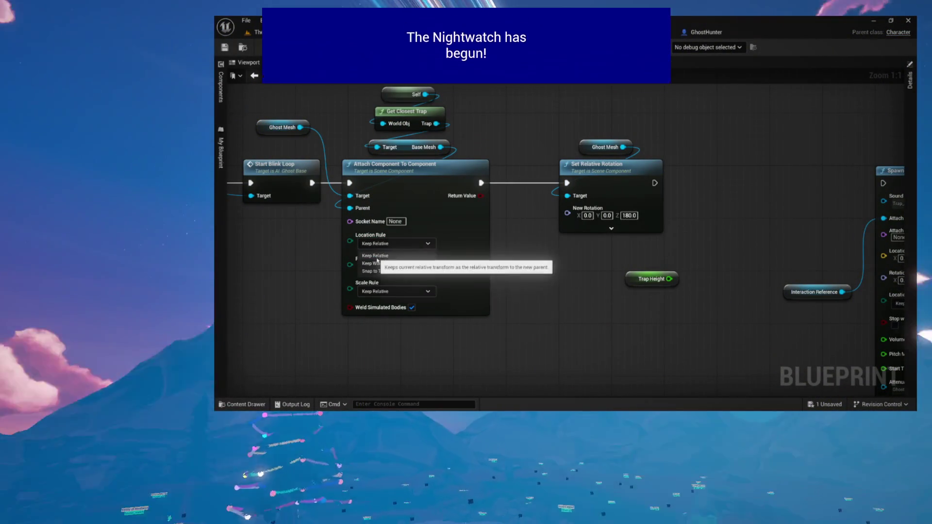
click(374, 271)
click(381, 267)
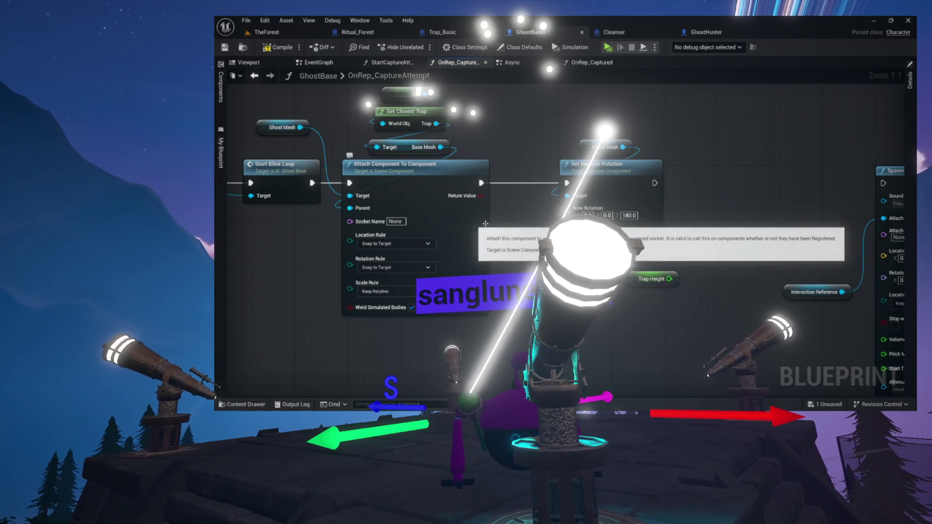
Add an Add Local Offset node for Ghost Mesh via an 'offset' search.
mouse_move(641, 175)
mouse_down()
mouse_move(661, 211)
mouse_move(567, 206)
mouse_up()
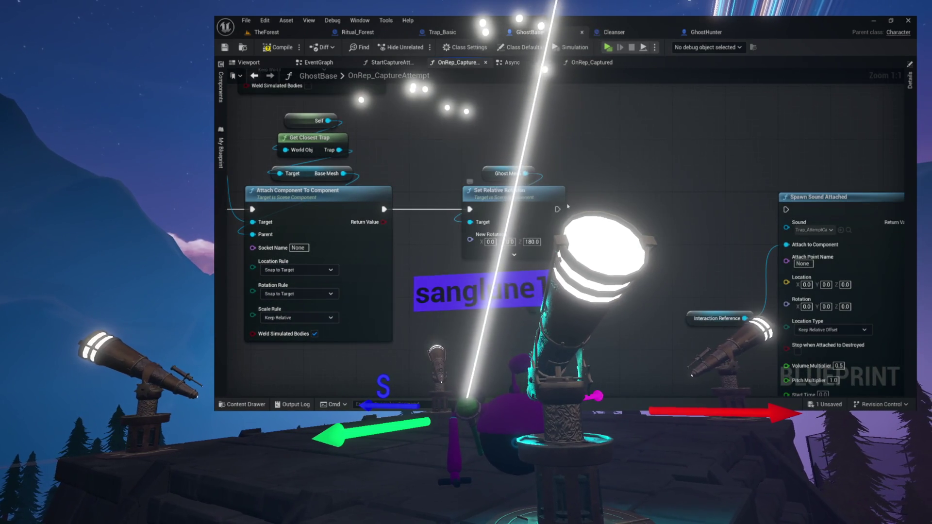
mouse_move(674, 187)
mouse_down()
mouse_move(739, 193)
mouse_move(713, 212)
mouse_move(674, 281)
mouse_move(660, 218)
mouse_move(640, 275)
mouse_up()
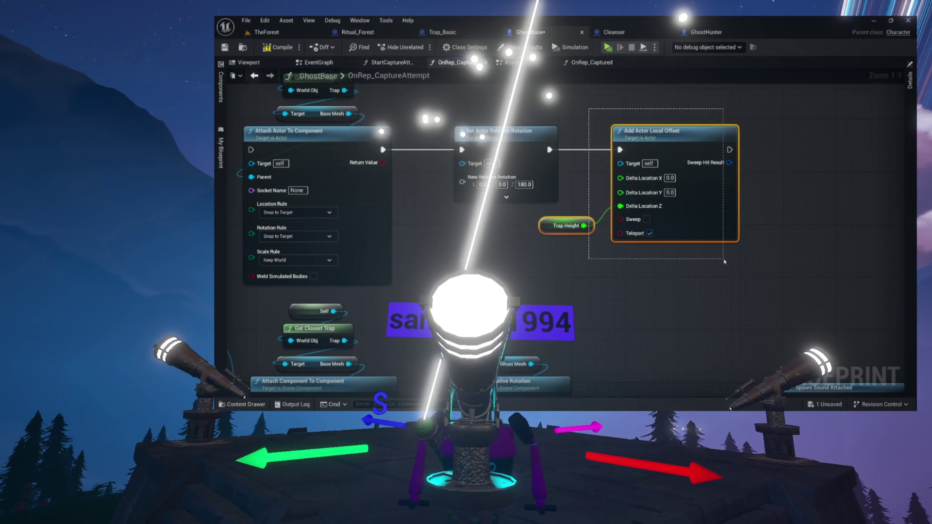
drag(724, 262, 725, 262)
mouse_move(532, 363)
mouse_down()
mouse_move(517, 227)
mouse_move(594, 229)
mouse_up()
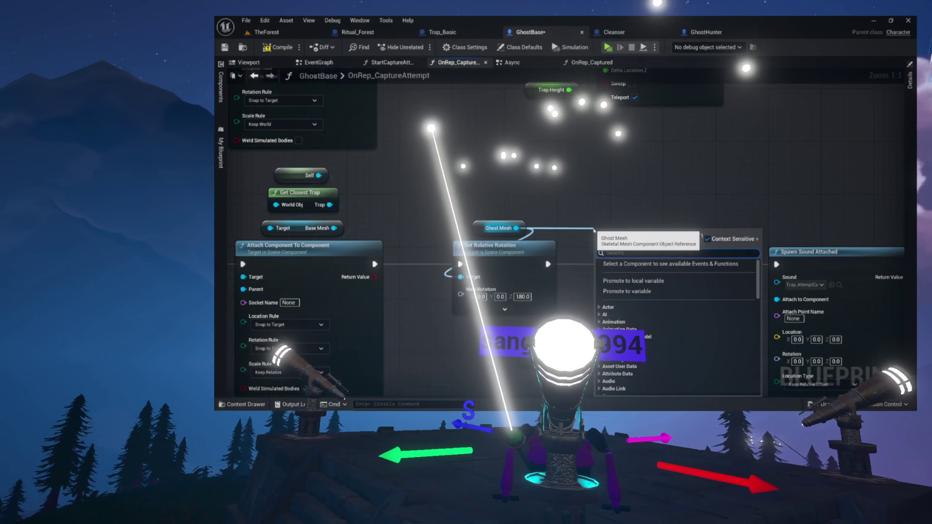
text(offset)
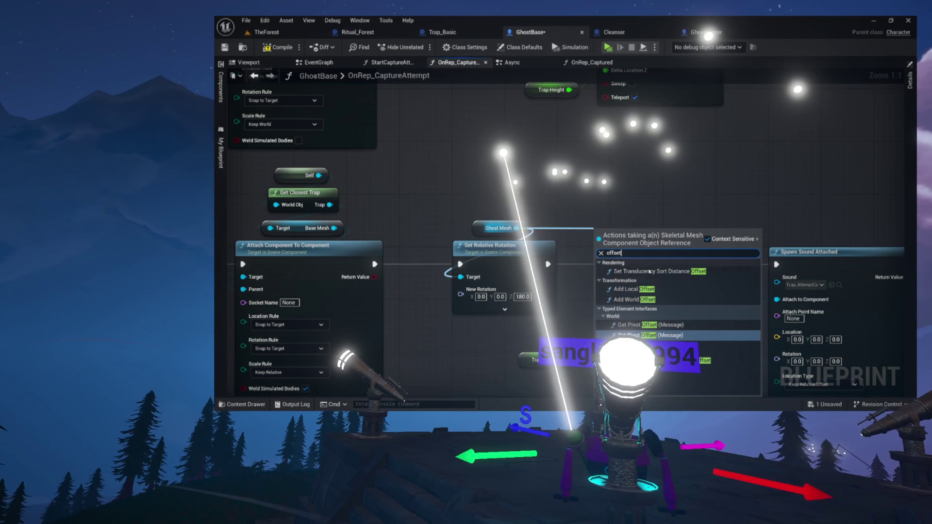
click(634, 288)
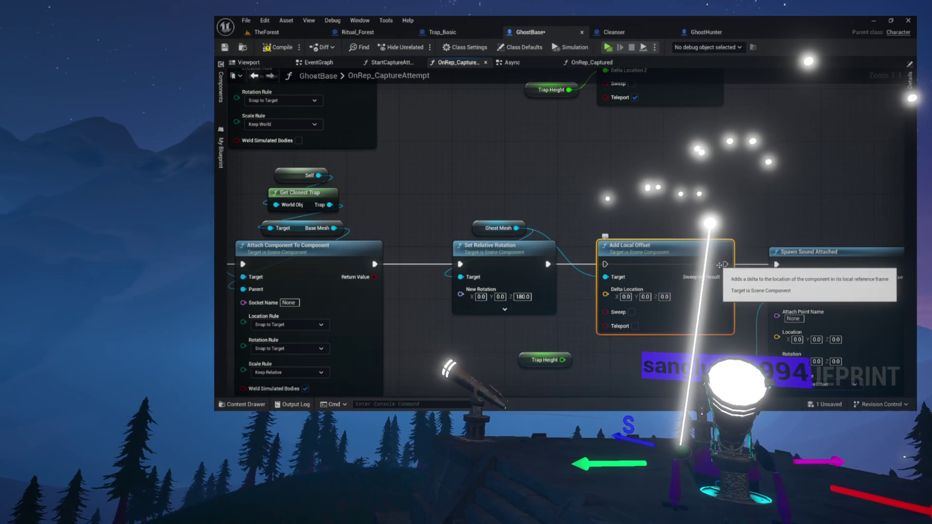
Wire Add Local Offset into Spawn Sound Attached.
drag(725, 264, 751, 267)
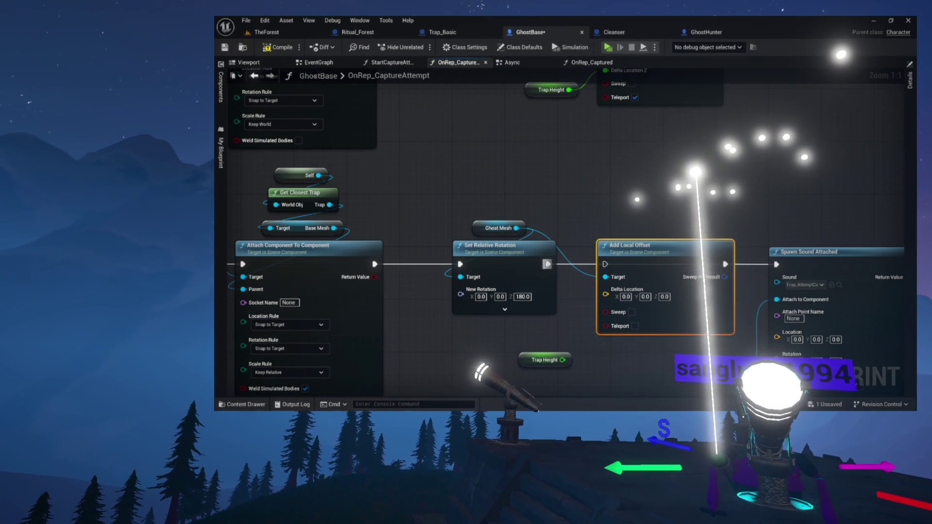
scroll(604, 264, up, 7)
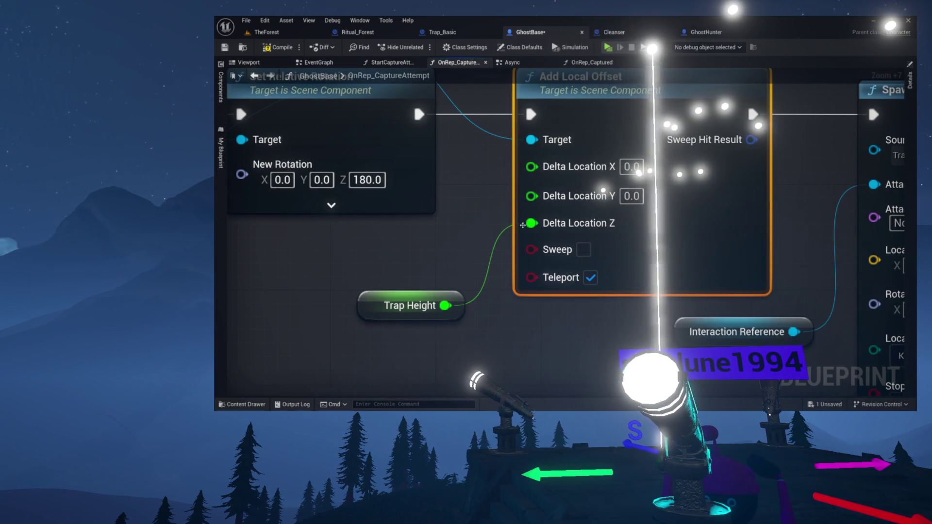
scroll(528, 232, down, 5)
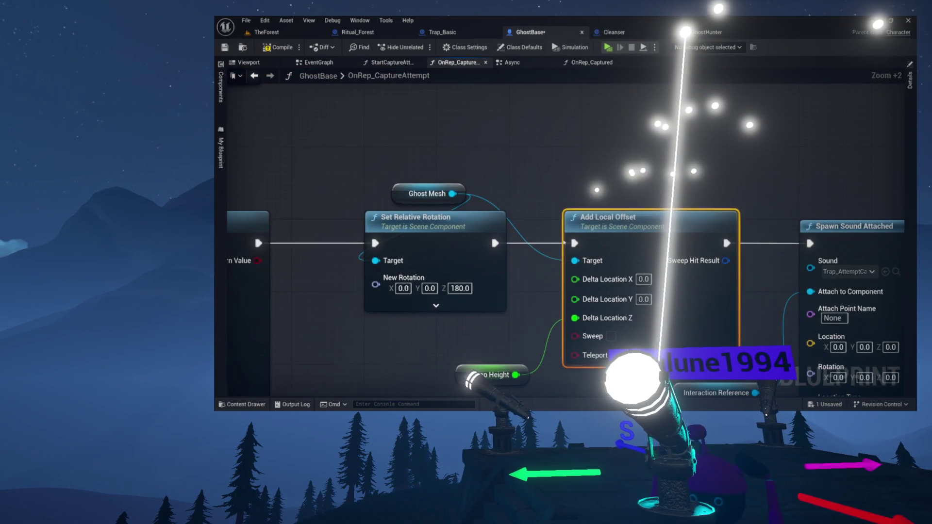
scroll(551, 254, down, 5)
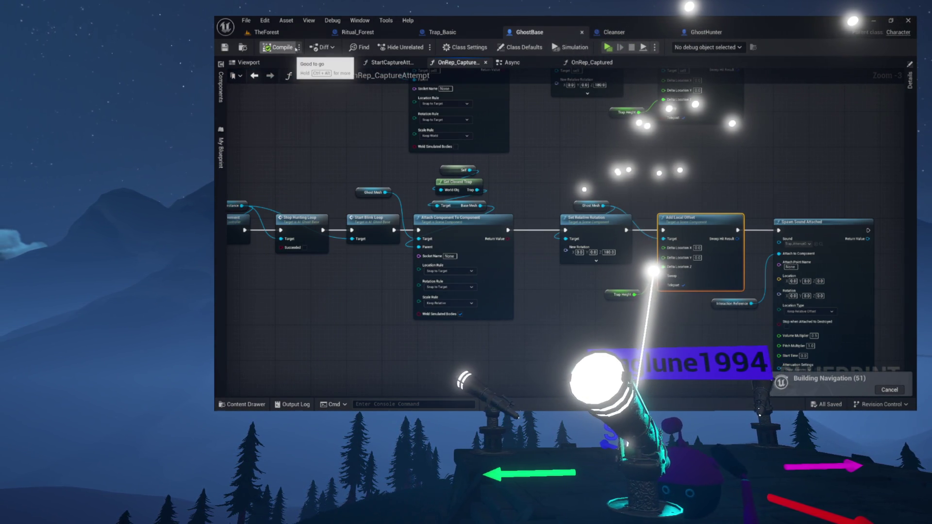
drag(298, 99, 386, 116)
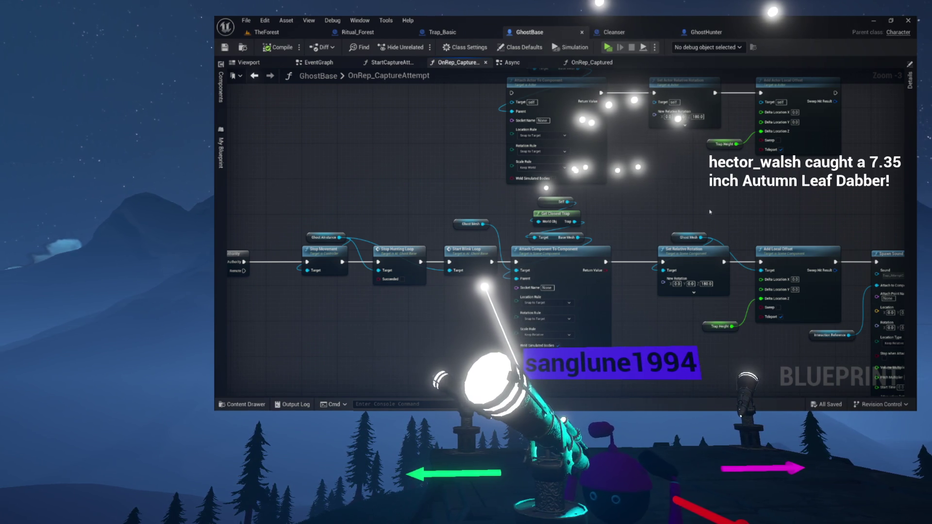
drag(711, 206, 558, 166)
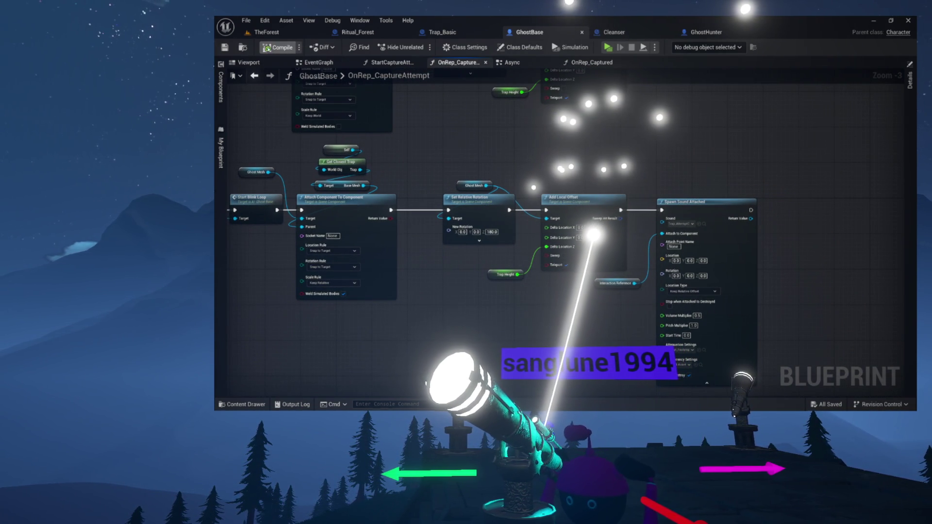
drag(502, 152, 601, 145)
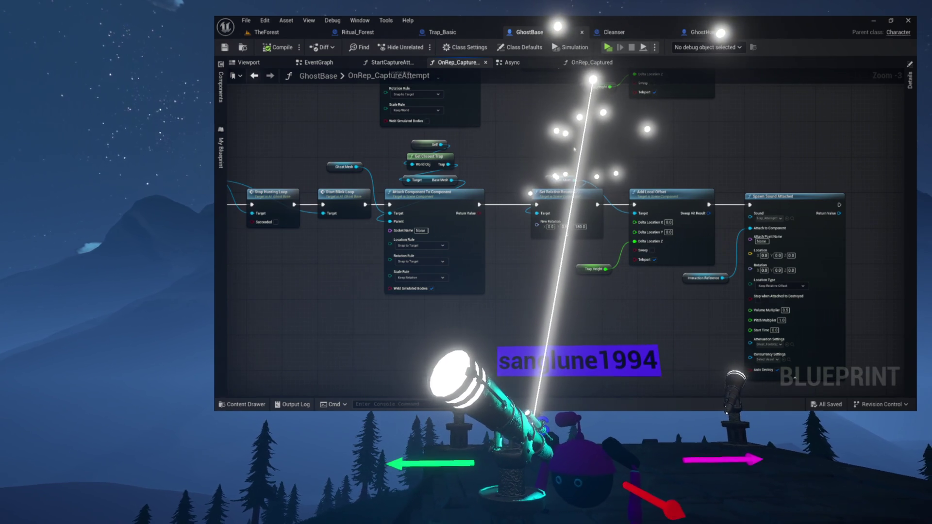
drag(568, 160, 913, 179)
drag(555, 190, 533, 177)
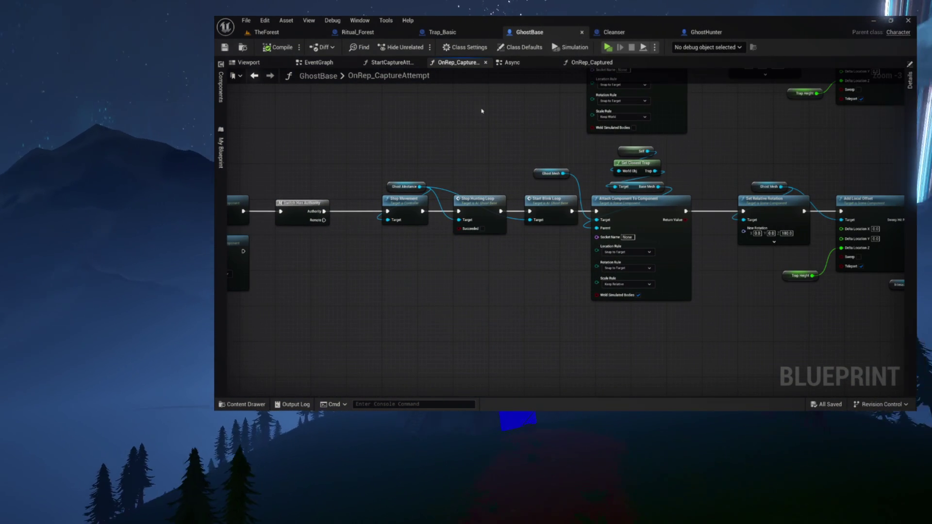
double_click(391, 78)
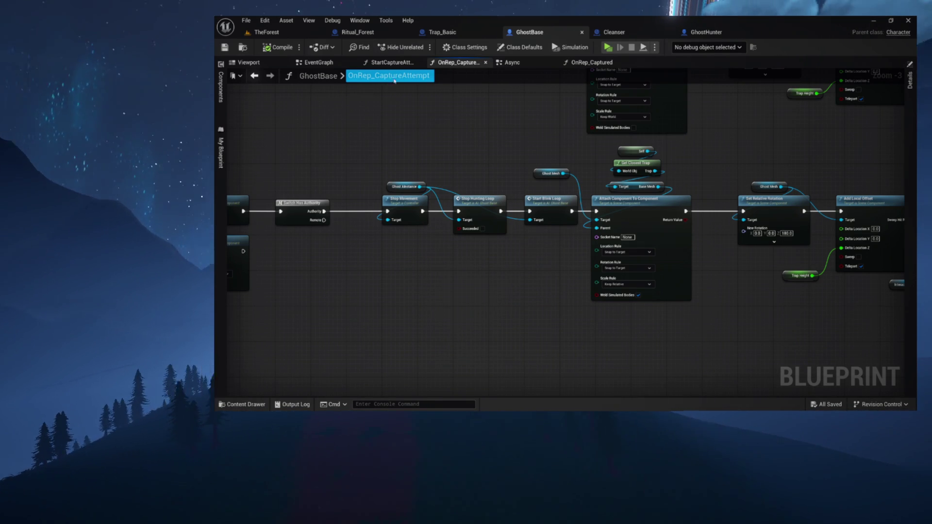
Leave the function's name unchanged.
key(Escape)
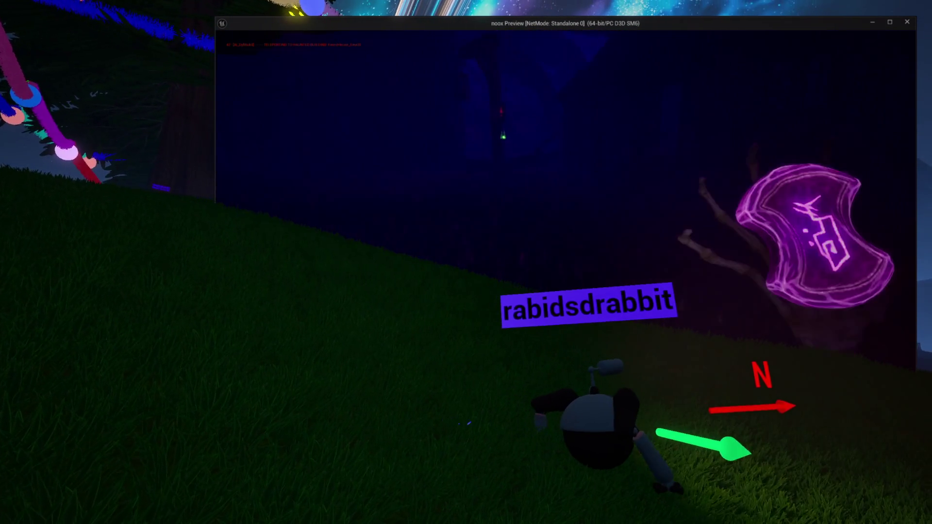
key(j)
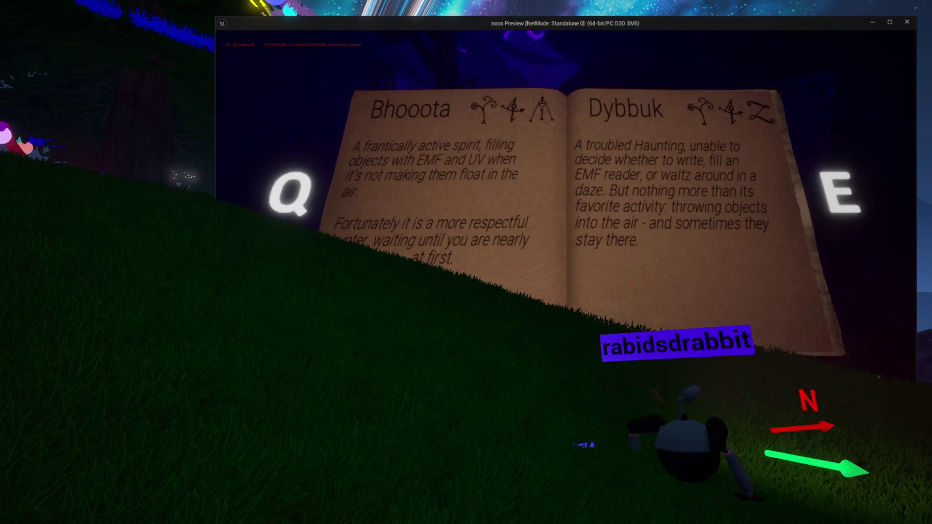
key(j)
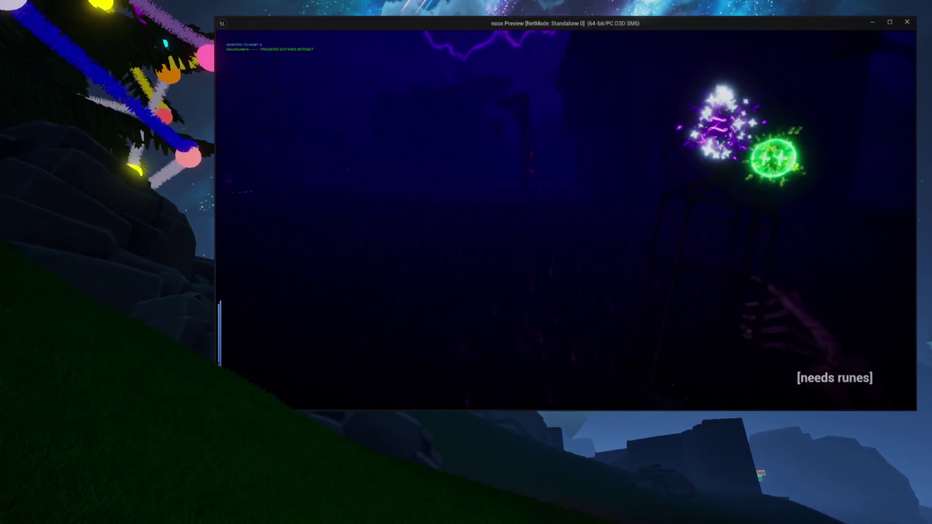
key(Tab)
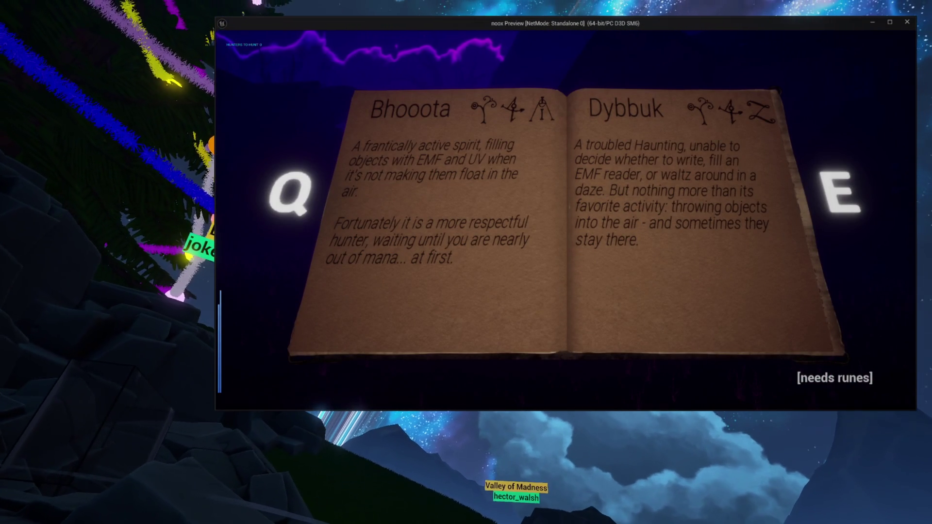
key(Tab)
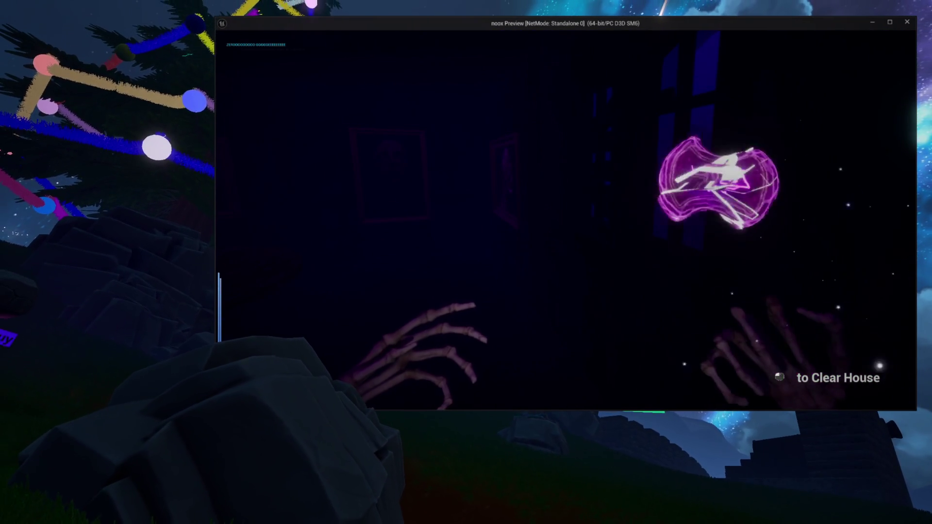
Shatter the purple rune in the preview with the interact key.
key(e)
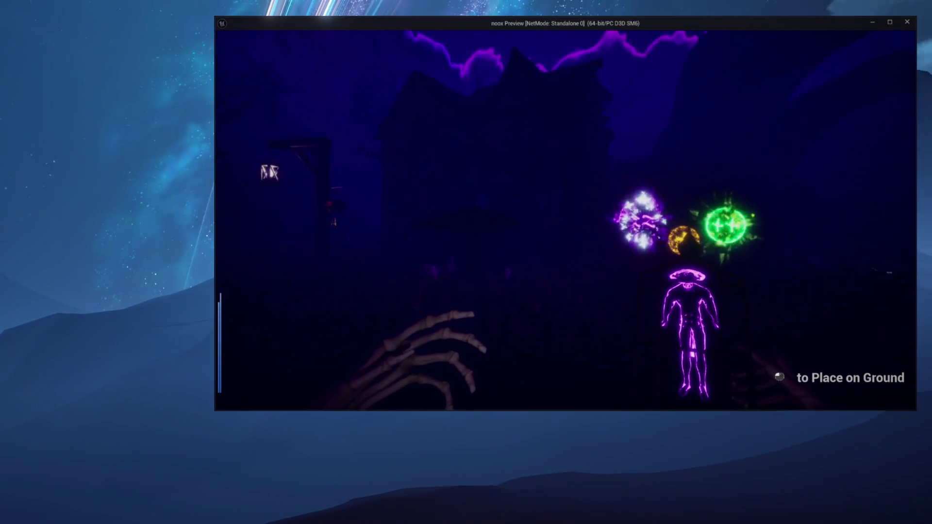
Walk toward the portal and orbs, back away from the ghost, then stop the preview.
key(w)
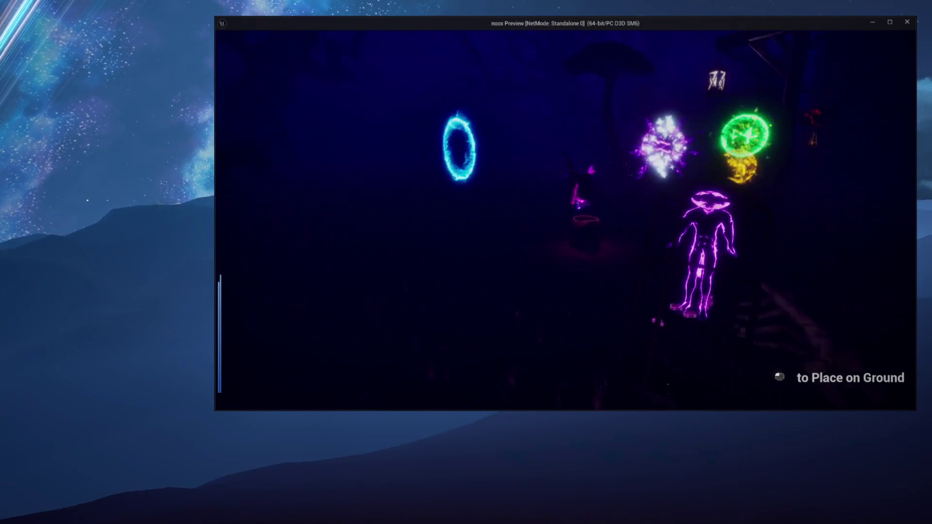
key(s)
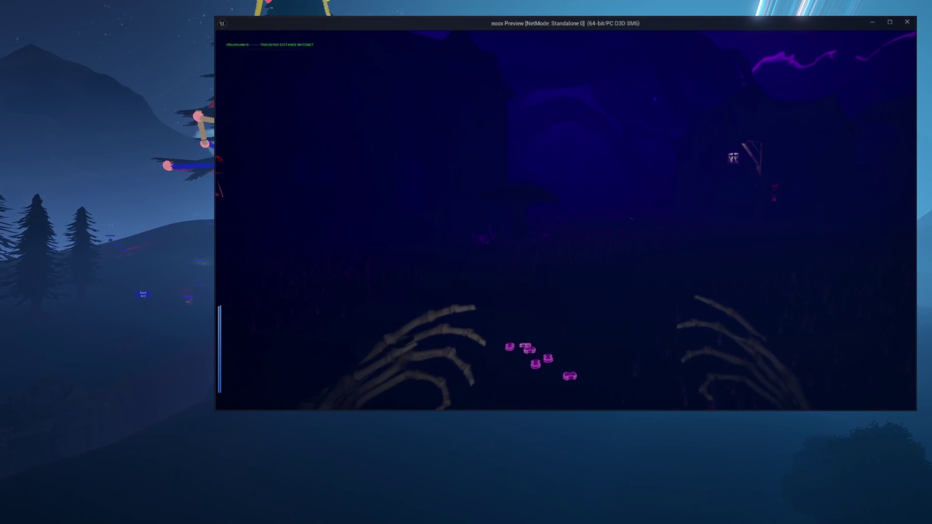
key(Escape)
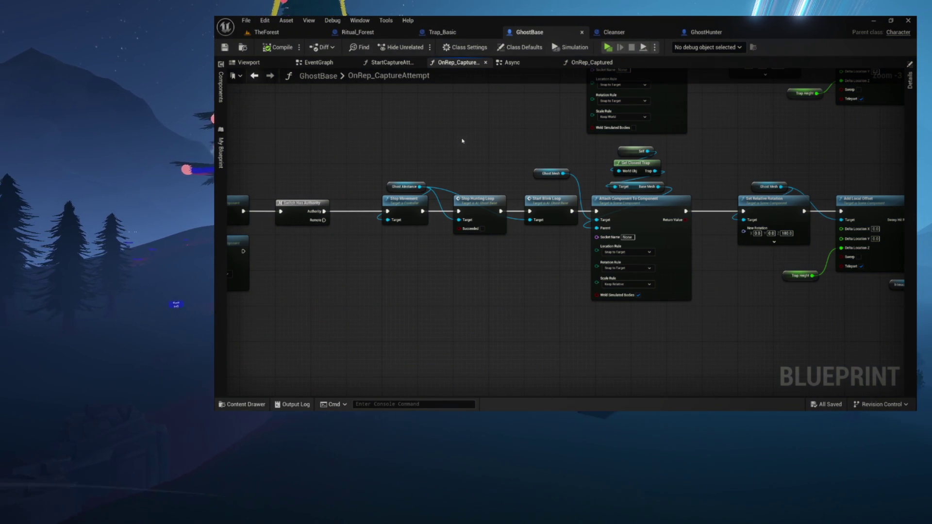
Return to TheForest level and bring up the call-stack notes.
click(271, 33)
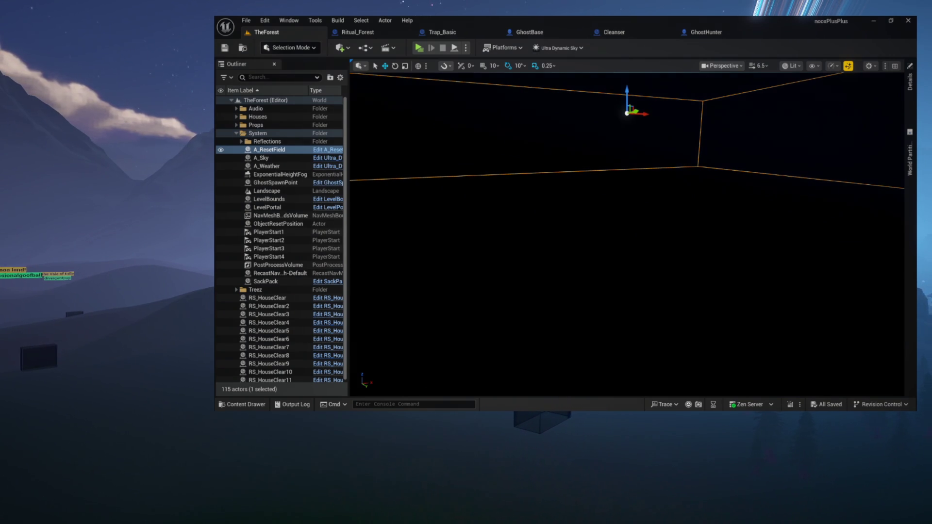
key(alt+Tab)
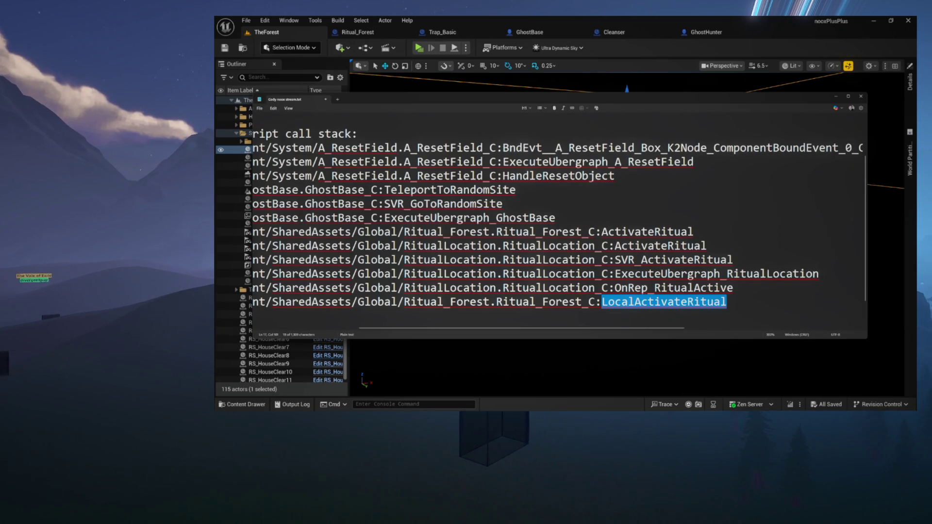
Zoom out and scroll the Notepad notes to read the 3:32 ghost capture trigger call stack.
scroll(429, 206, down, 5)
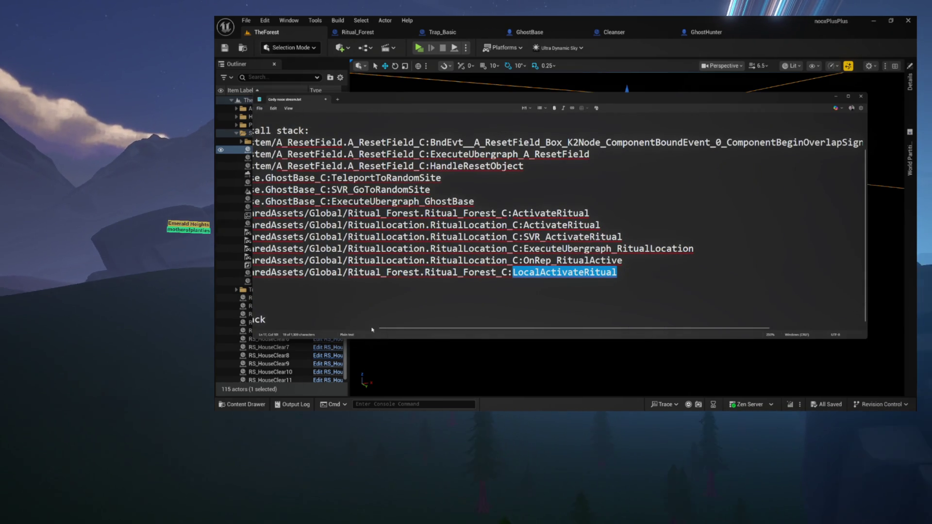
click(374, 328)
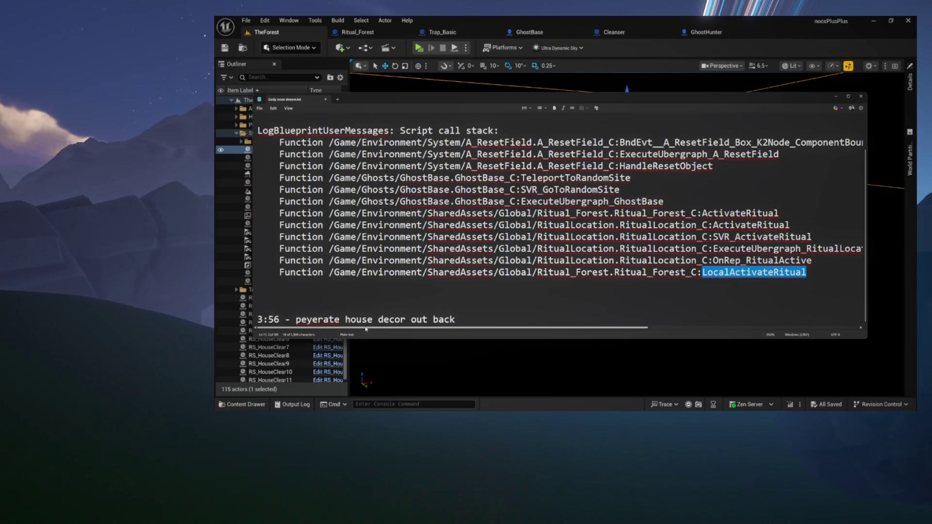
scroll(374, 328, down, 1)
scroll(561, 218, down, 15)
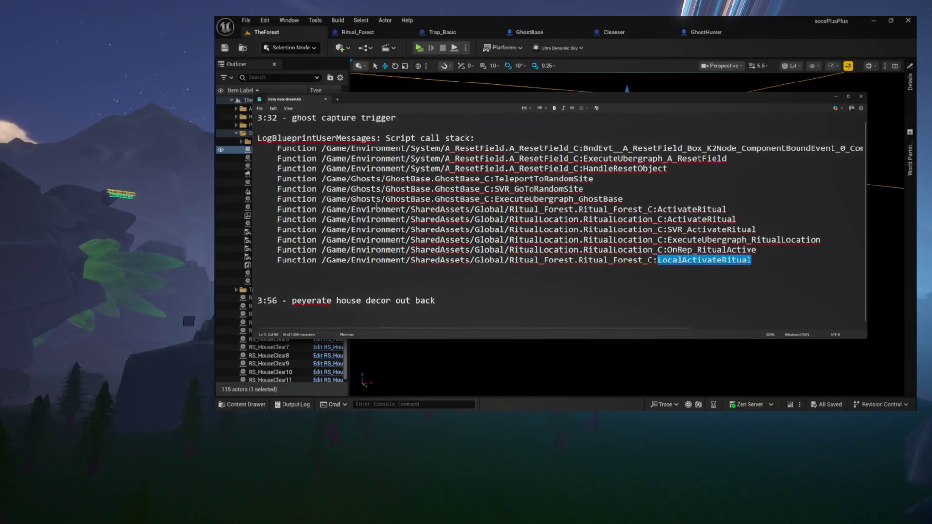
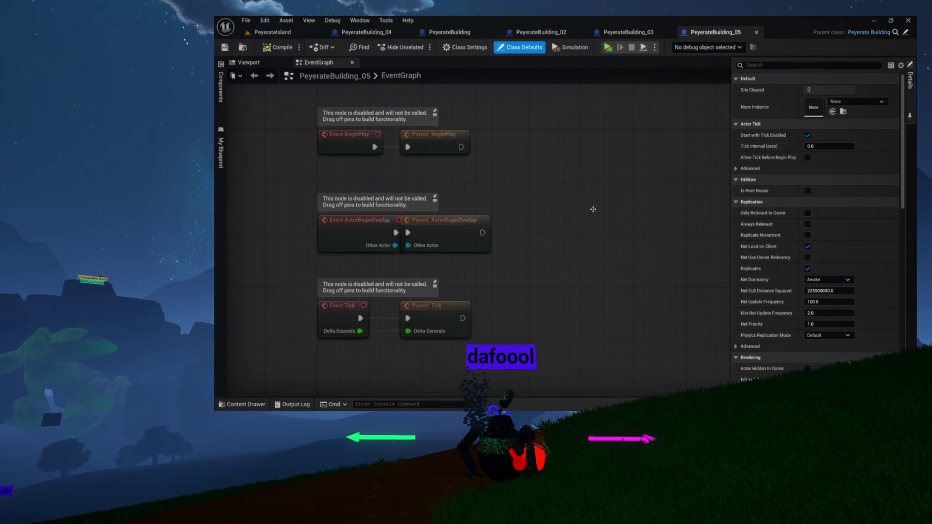
View PeyerateBuilding_05's 3D model, then open PeyerateBuilding_06 from the Content Drawer.
click(249, 63)
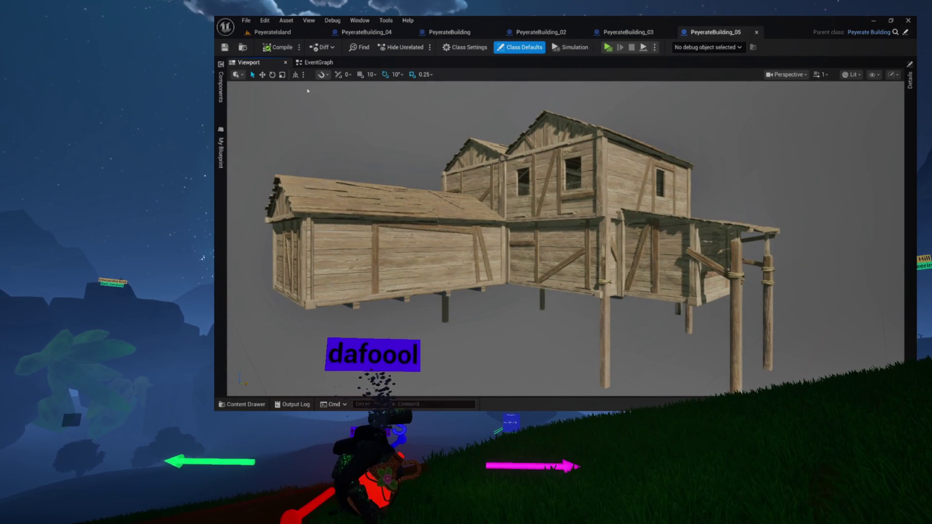
key(ctrl+space)
double_click(551, 266)
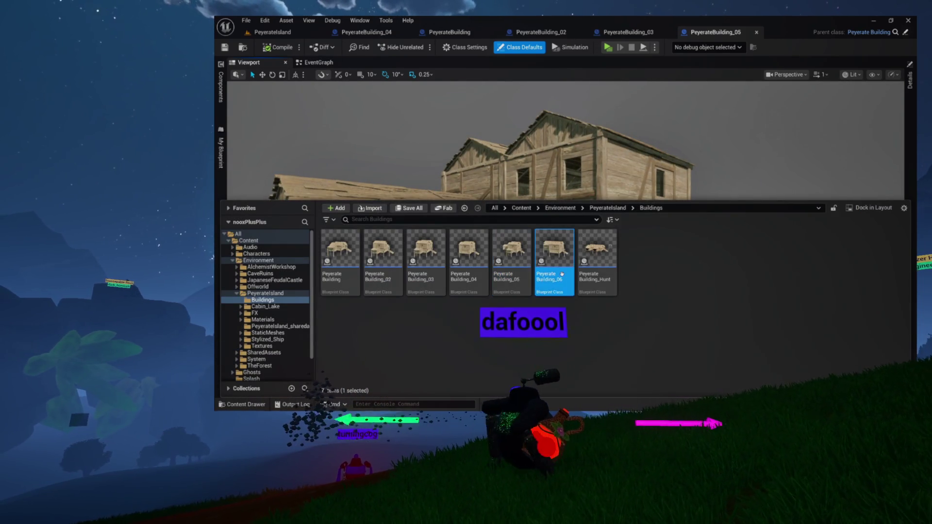
Show PeyerateBuilding_06's viewport and orbit to an elevated three-quarter view of the building.
click(248, 62)
drag(386, 132, 369, 146)
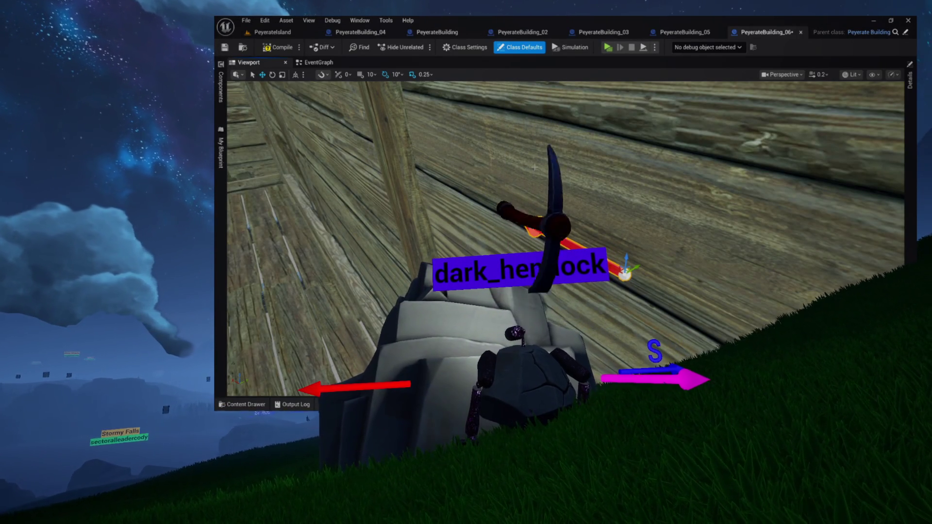
click(475, 229)
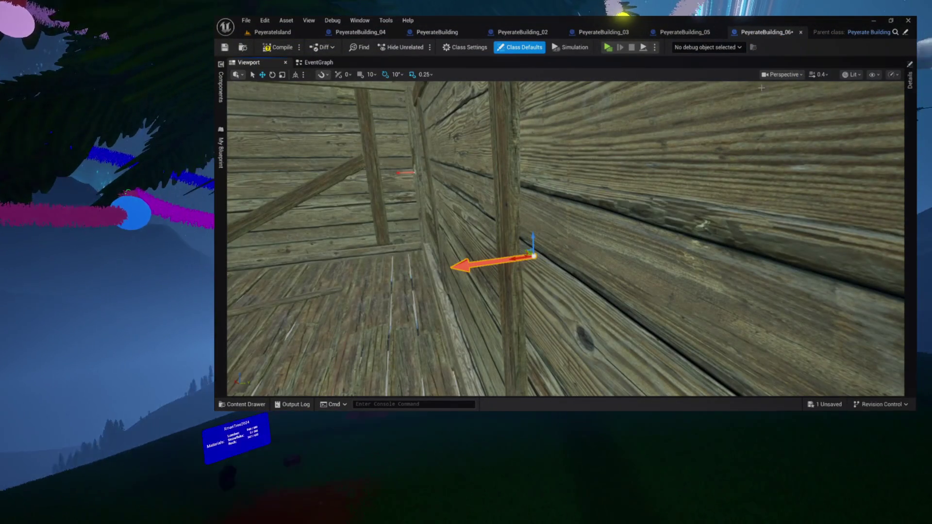
click(893, 74)
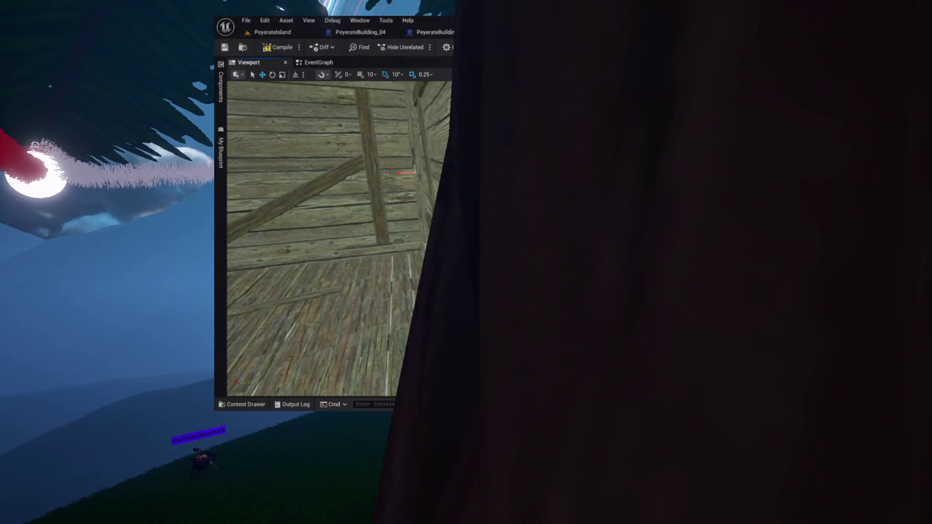
click(851, 74)
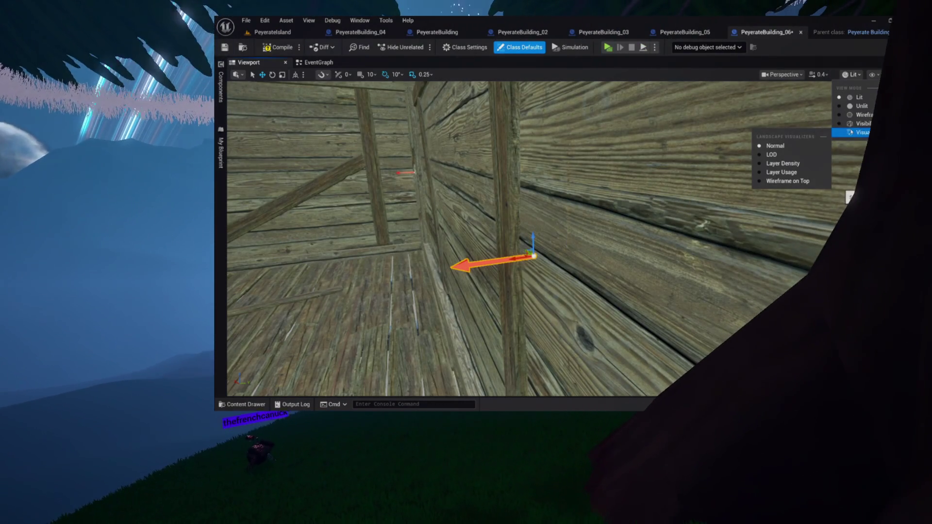
click(852, 124)
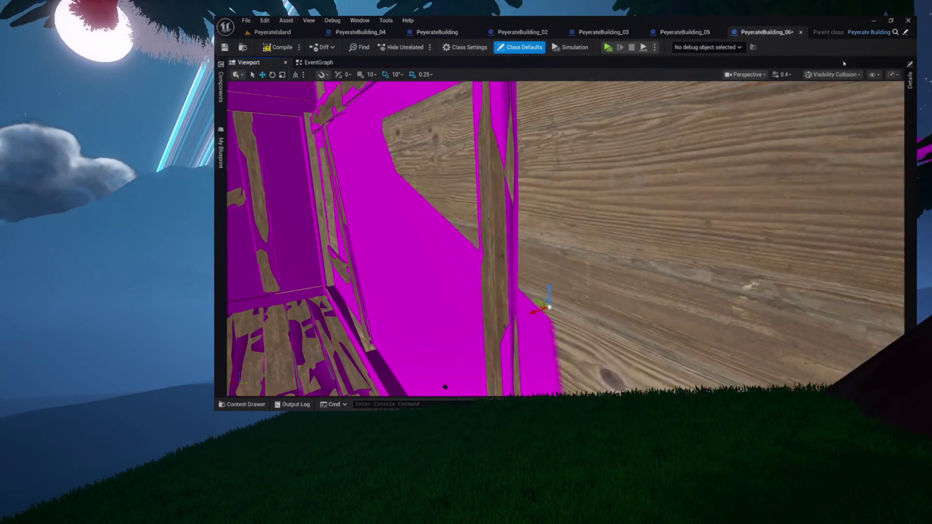
click(833, 74)
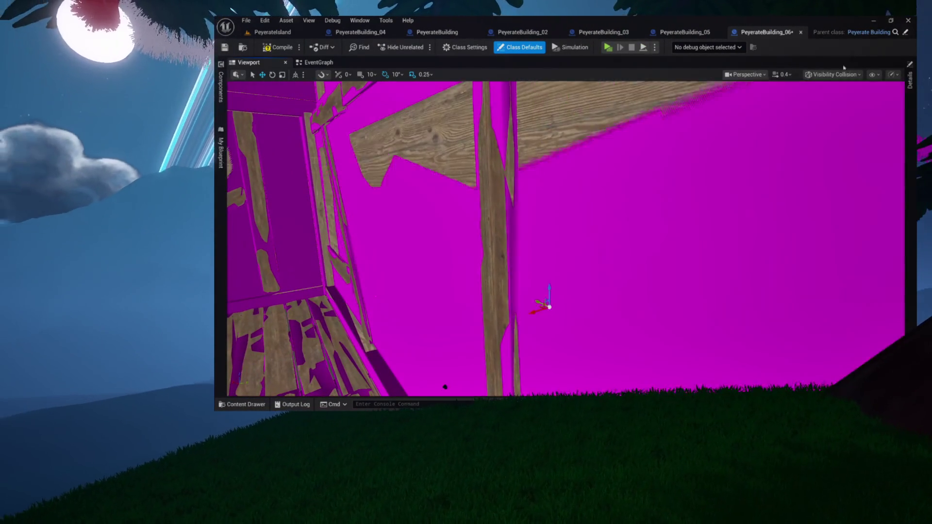
click(828, 97)
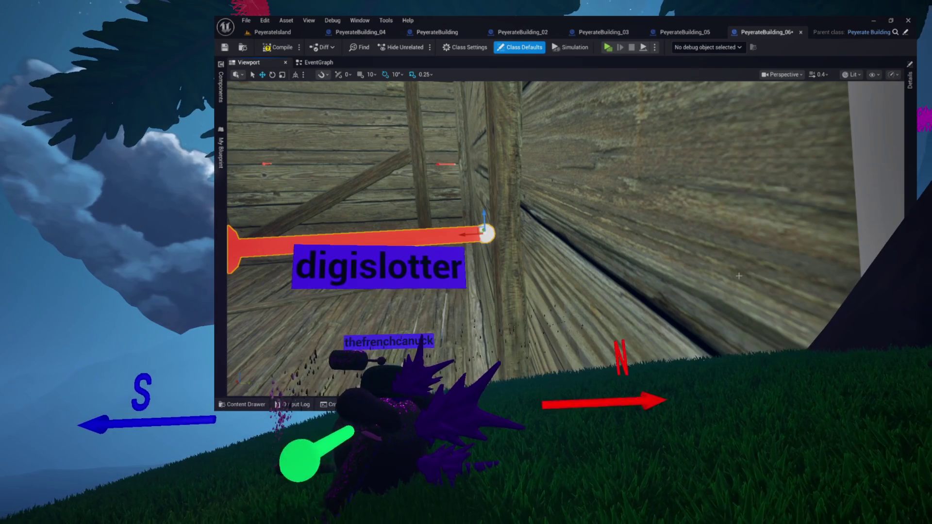
Focus on the arrow component inside PeyerateBuilding_06 and slide it left along the wall.
mouse_move(565, 266)
mouse_down()
mouse_move(543, 267)
mouse_move(567, 266)
mouse_up()
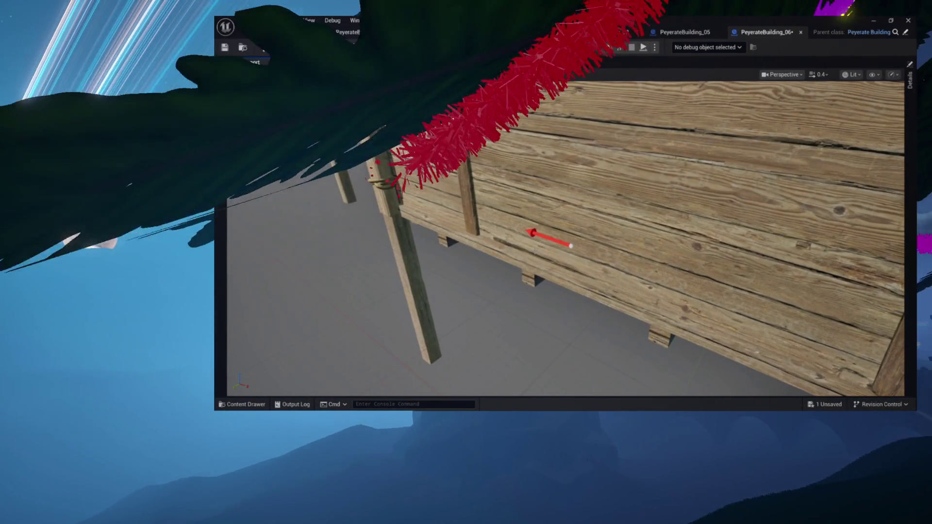
click(549, 238)
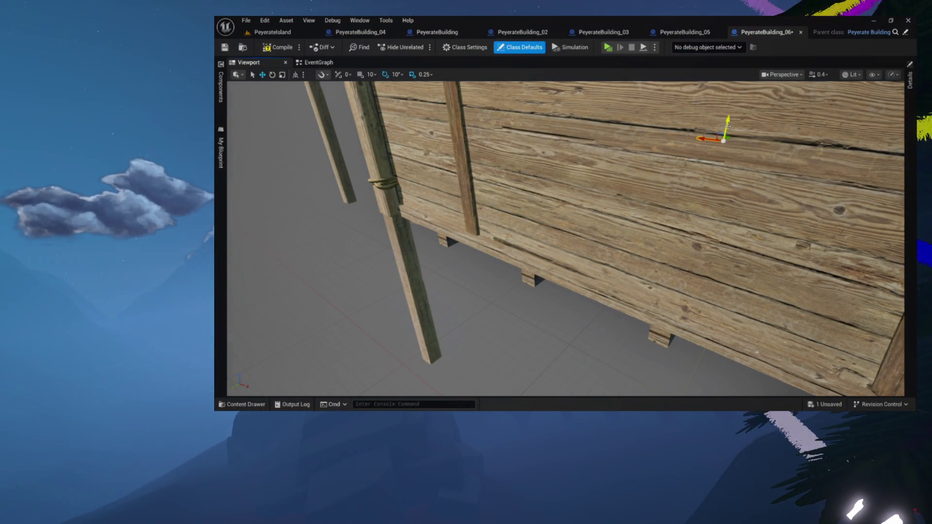
key(f)
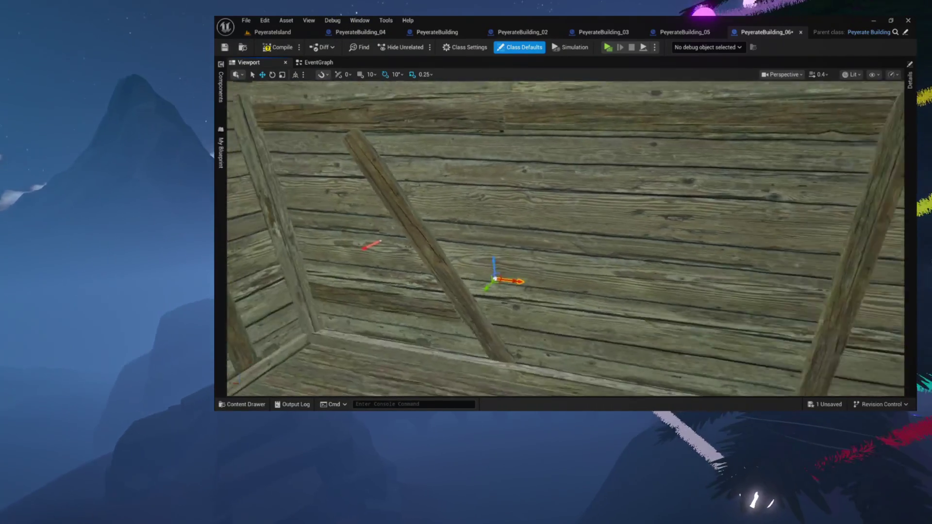
drag(565, 238, 505, 233)
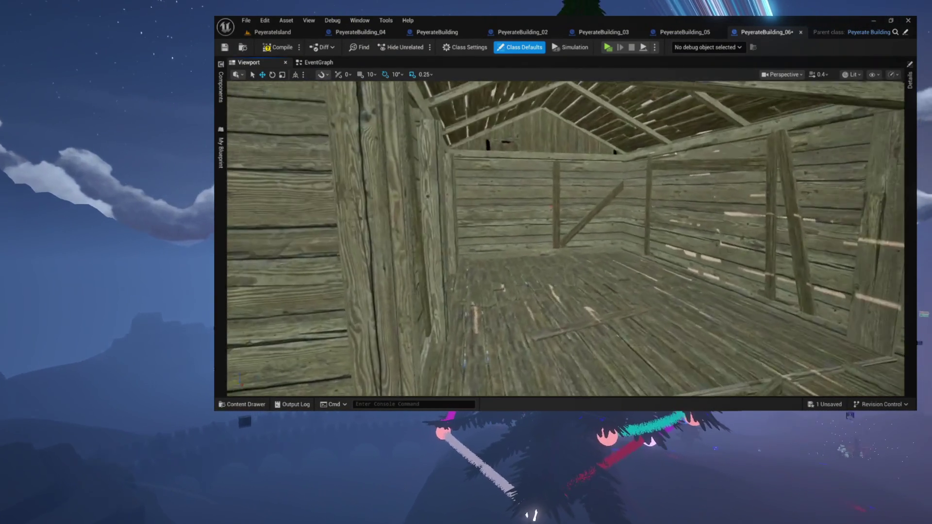
drag(566, 238, 505, 236)
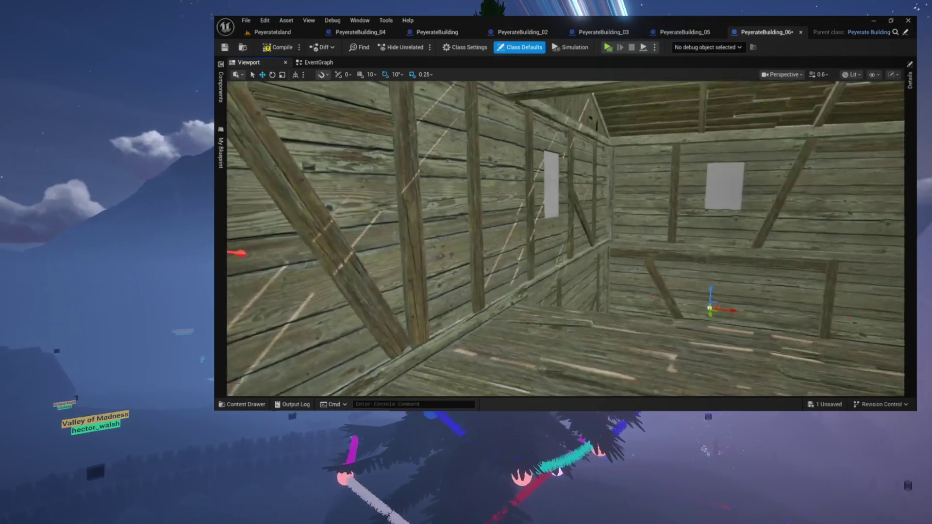
drag(565, 238, 517, 238)
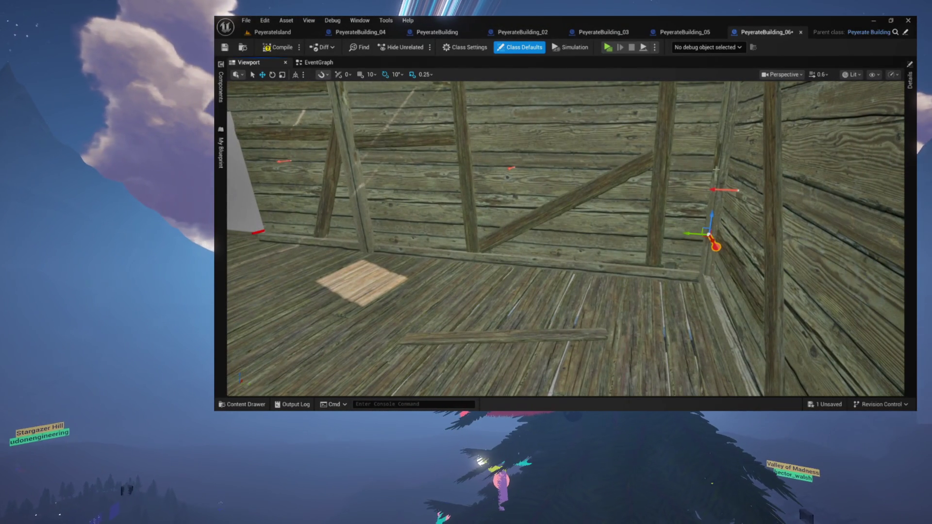
drag(695, 235, 638, 233)
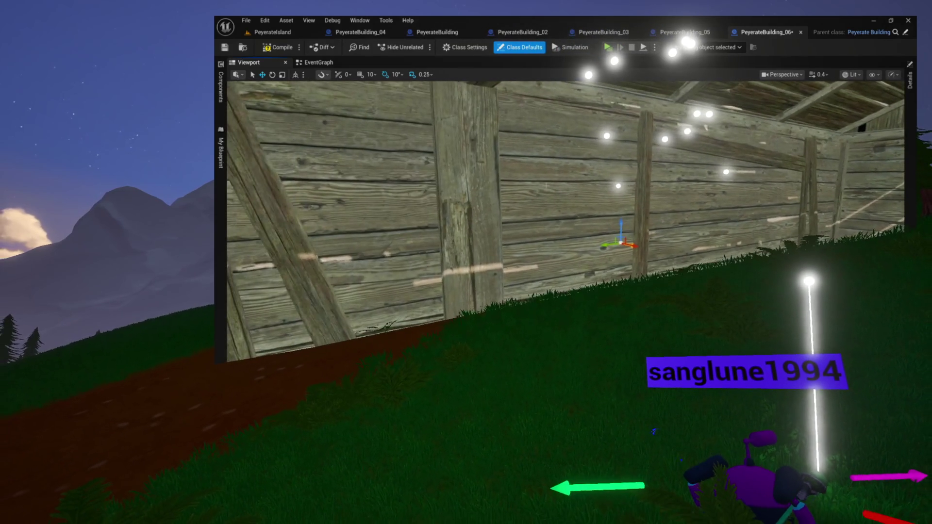
Save PeyerateBuilding_06 and close the PeyerateBuilding_02 and PeyerateBuilding_03 blueprints.
key(ctrl+s)
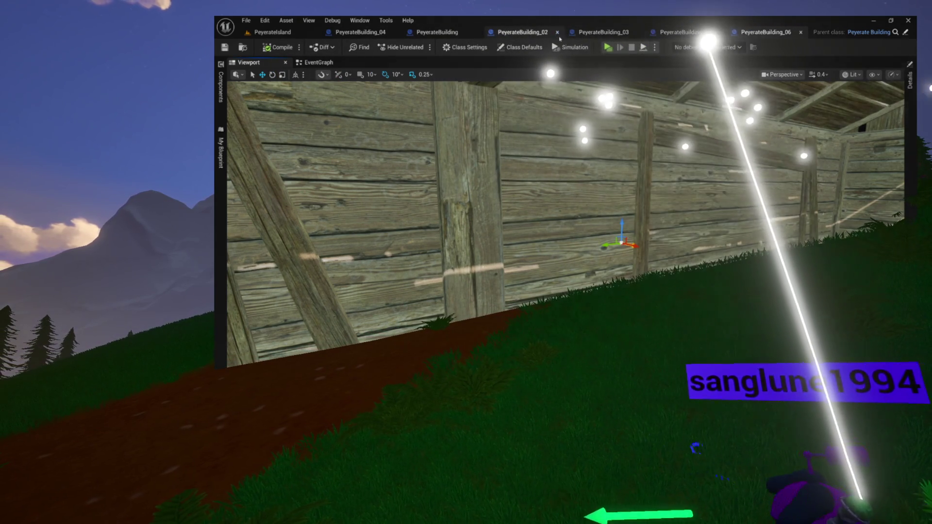
click(557, 32)
click(557, 32)
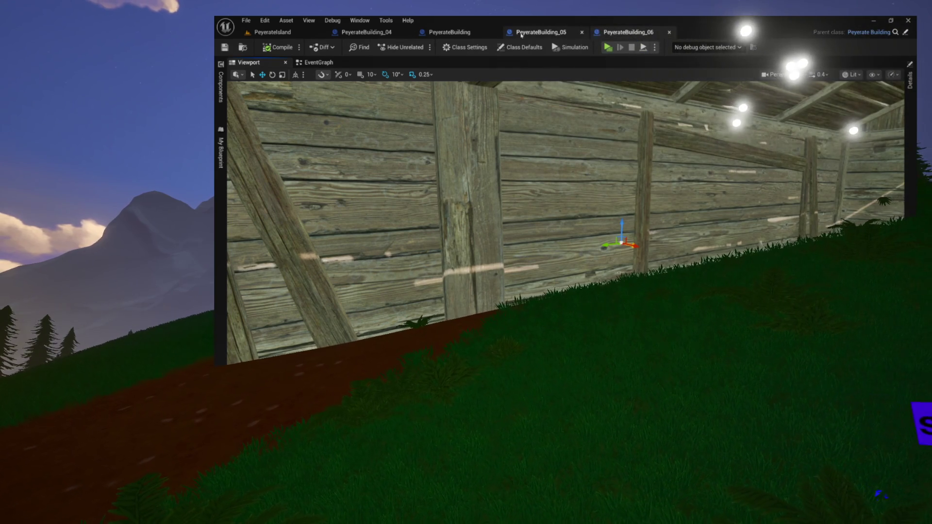
Close the PeyerateBuilding, _05, _06 and _04 blueprints, collapse the Buildings folder, and show the content assets.
click(495, 33)
click(494, 32)
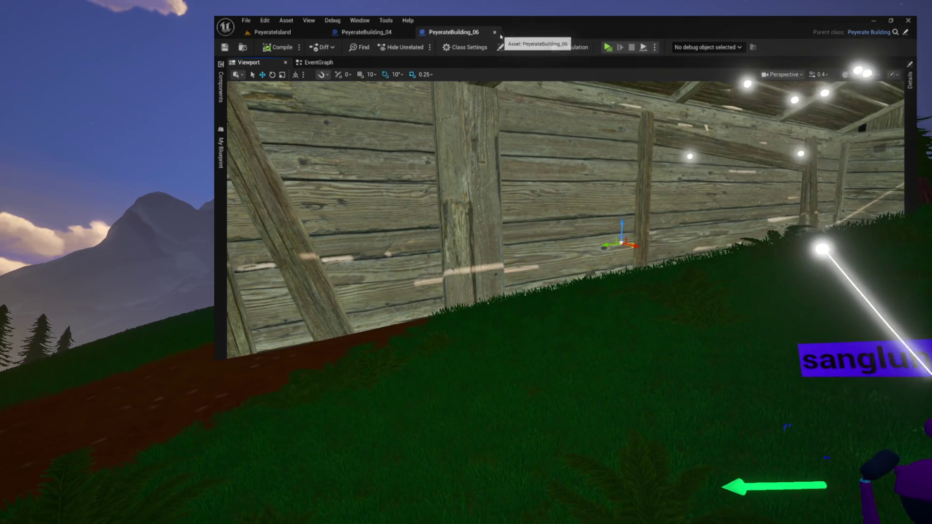
click(494, 32)
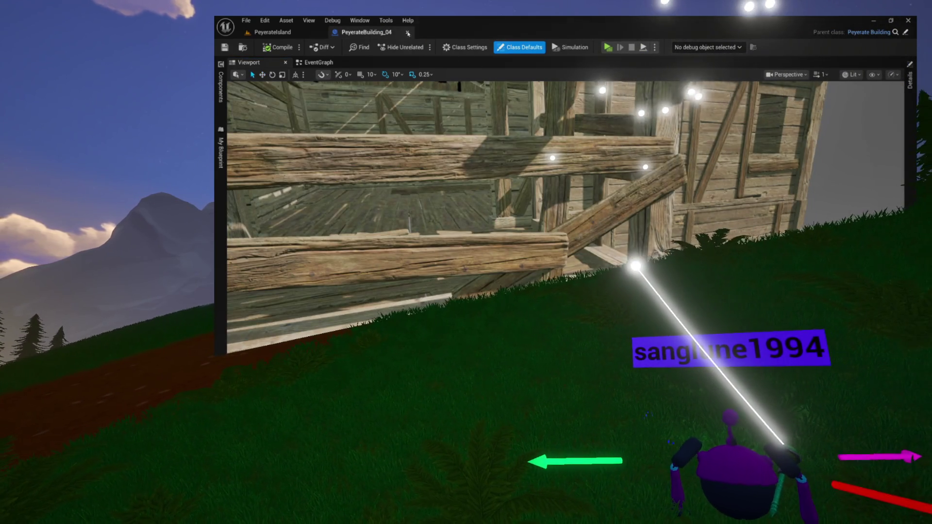
click(407, 33)
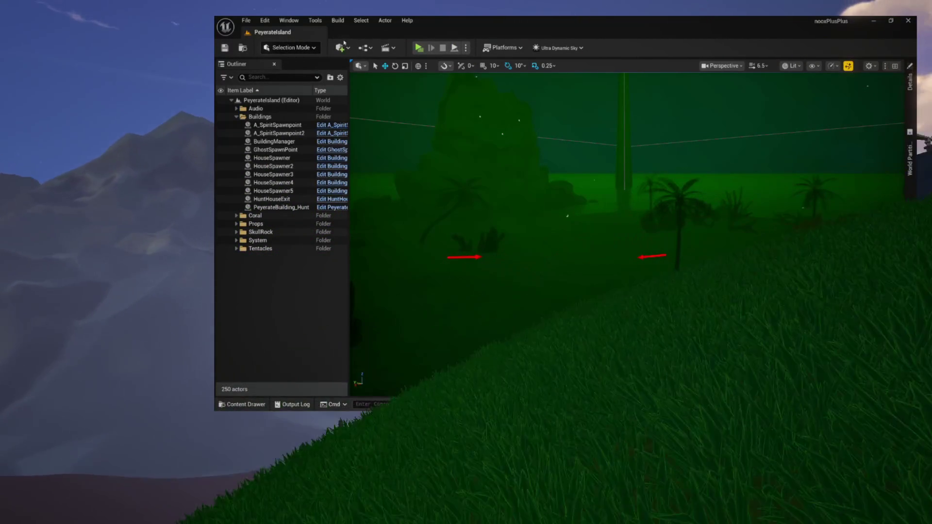
click(236, 117)
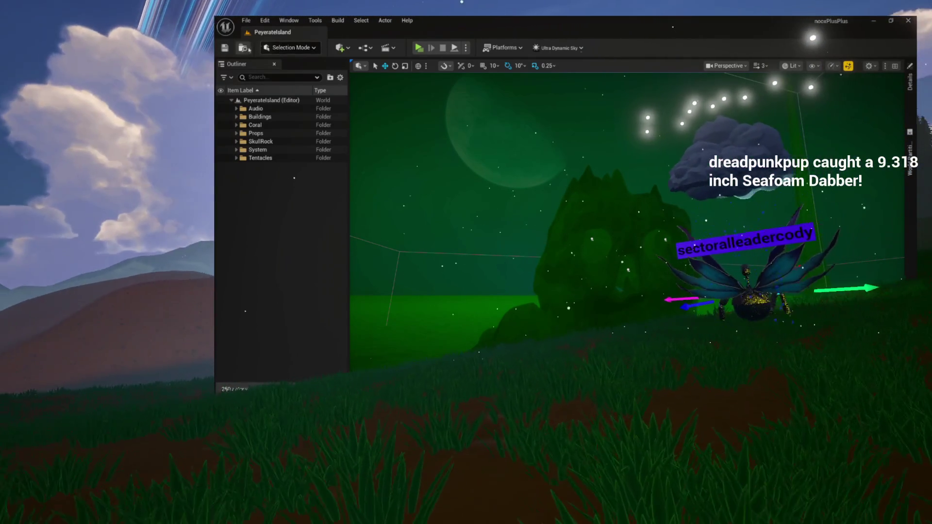
key(ctrl+space)
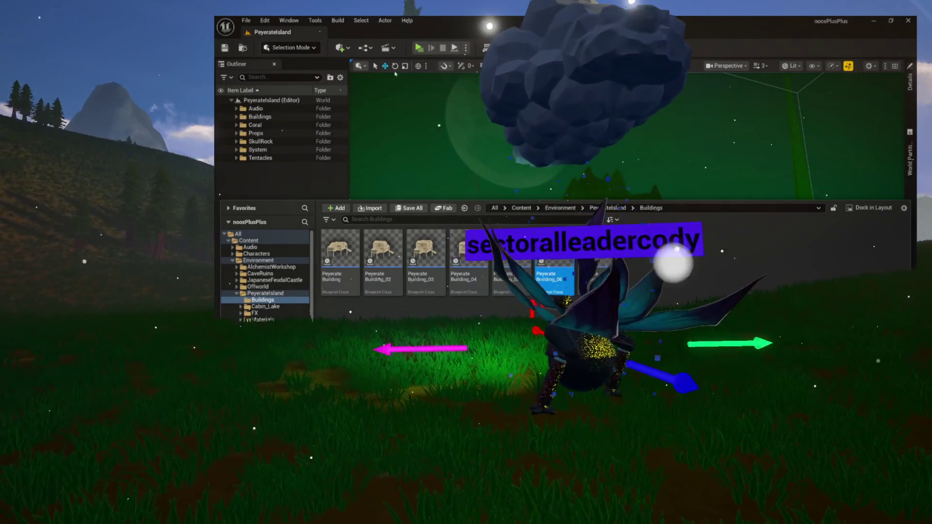
click(418, 48)
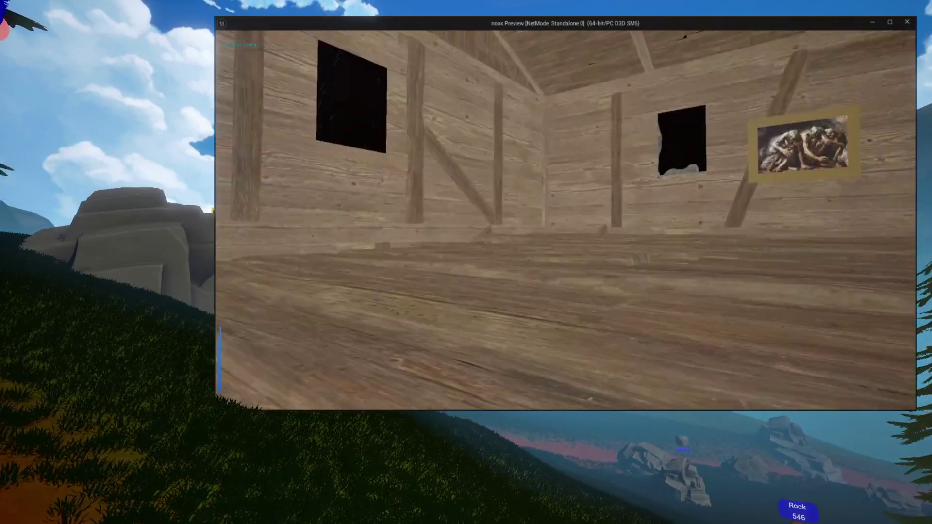
key(Escape)
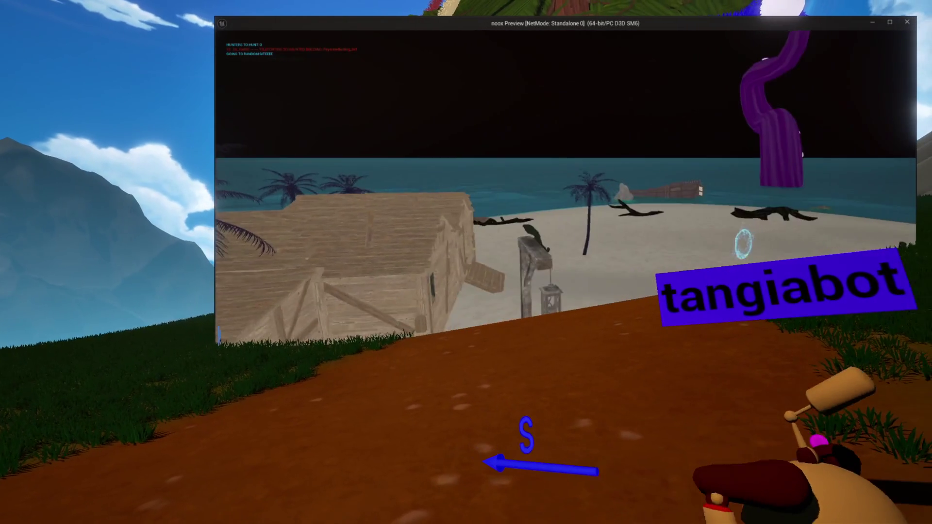
key(Escape)
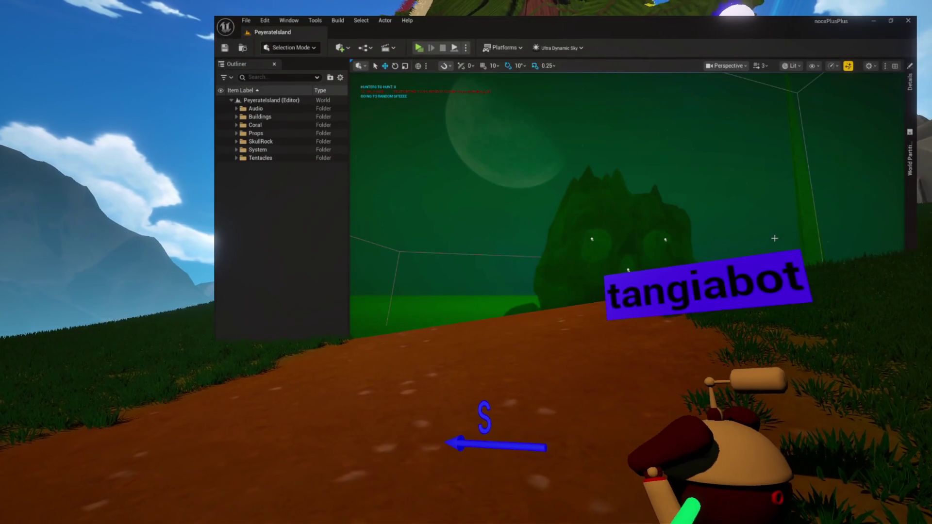
Launch a standalone play preview of the island and switch off the flashlight.
click(419, 48)
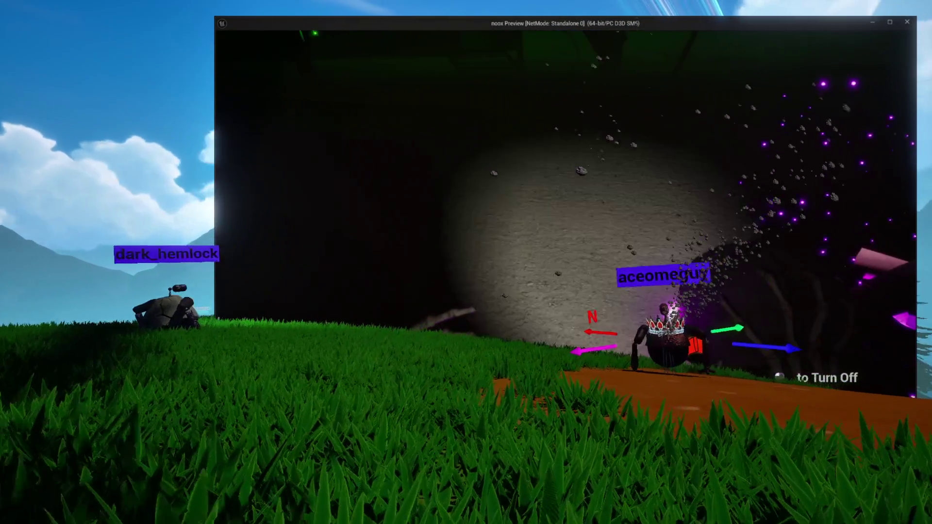
key(f)
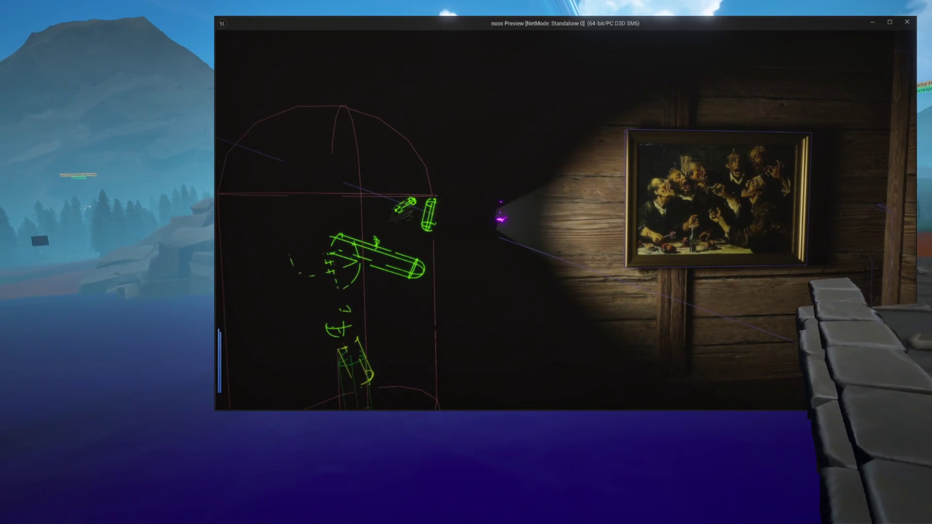
Run the 'show' console command in the preview to hide the debug collision wireframes.
key(grave)
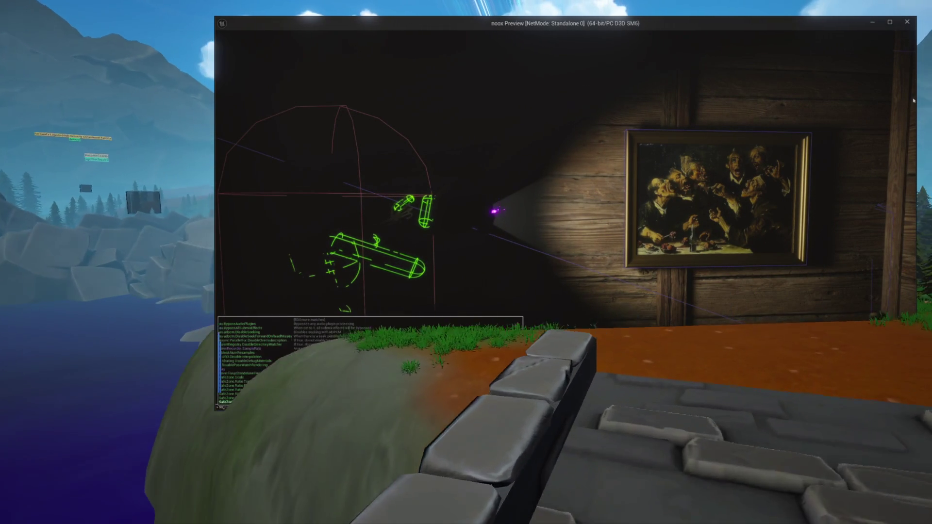
text(show)
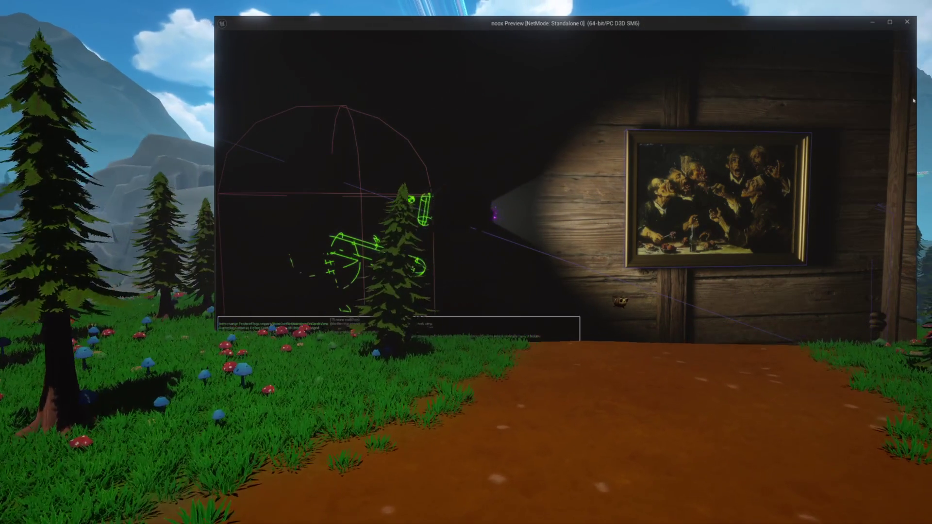
key(Return)
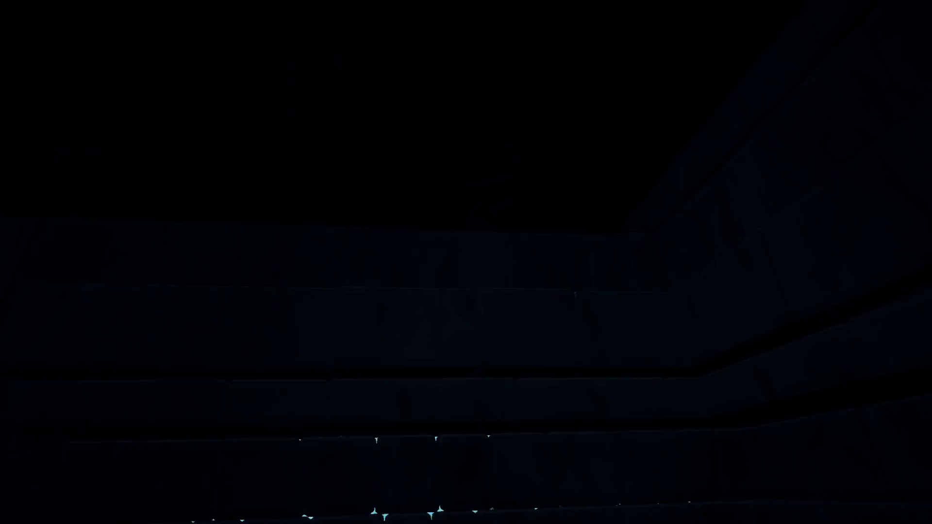
Open, hide, and reopen the Content Drawer on the PeyerateIsland folder.
key(ctrl+space)
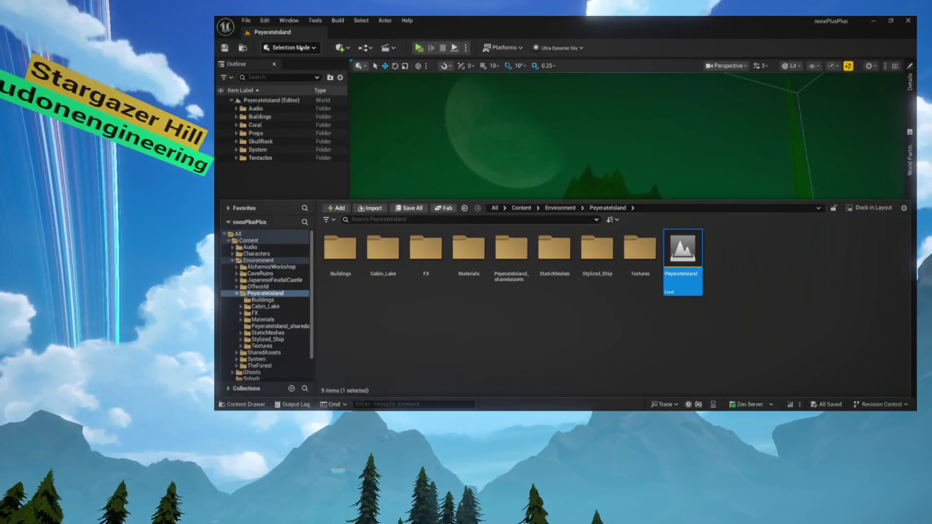
key(ctrl+space)
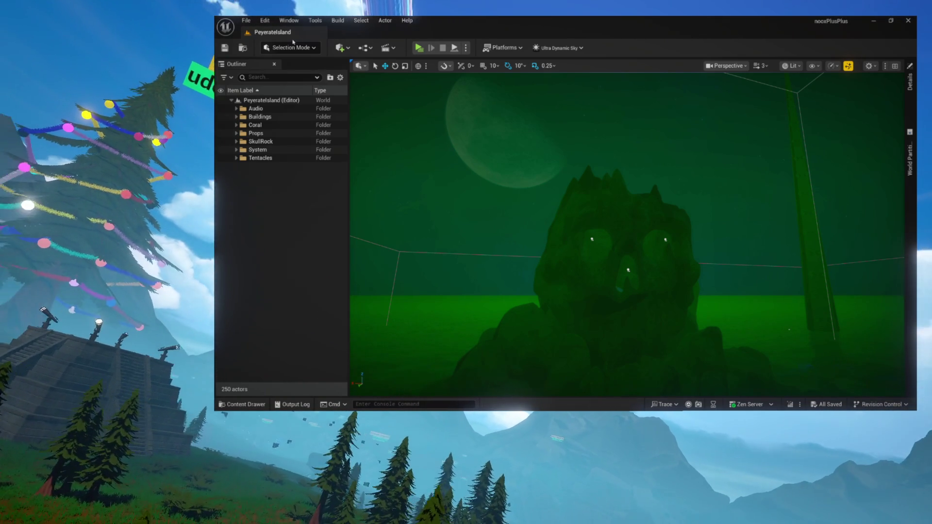
key(ctrl+space)
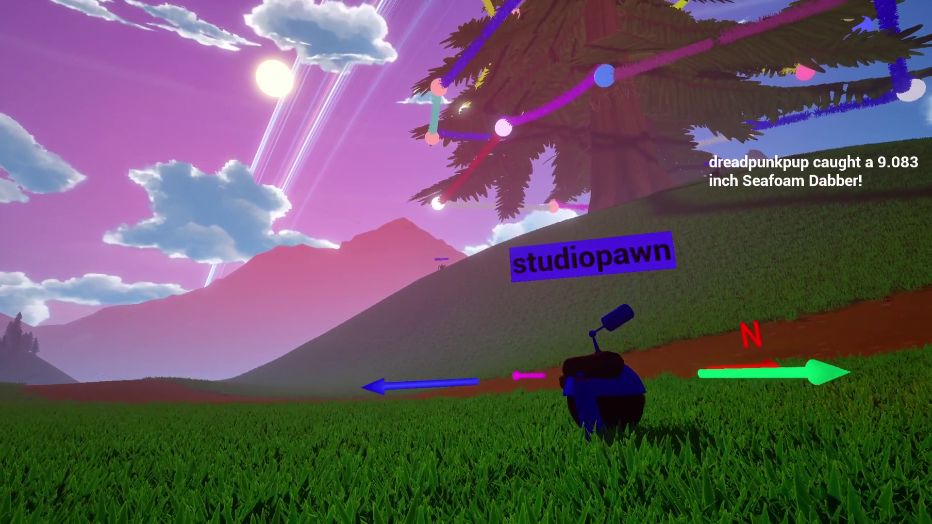
key(d)
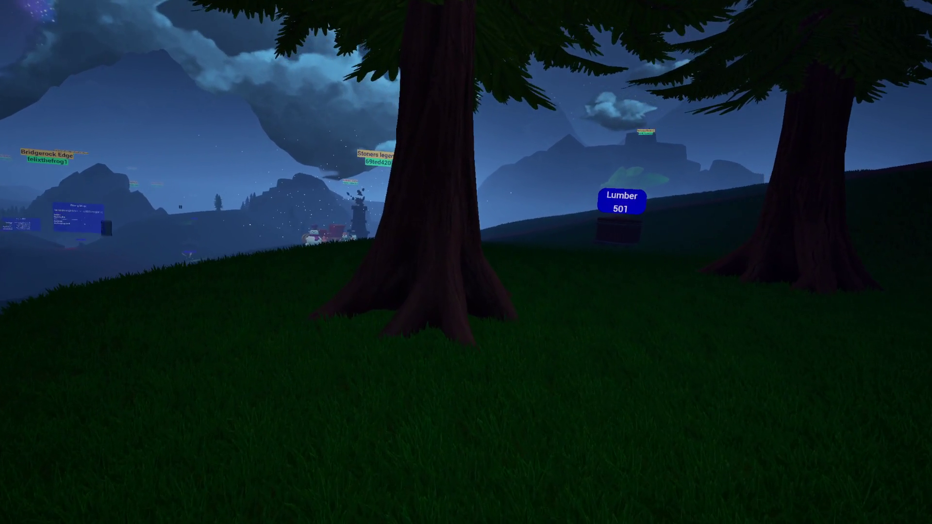
key(a)
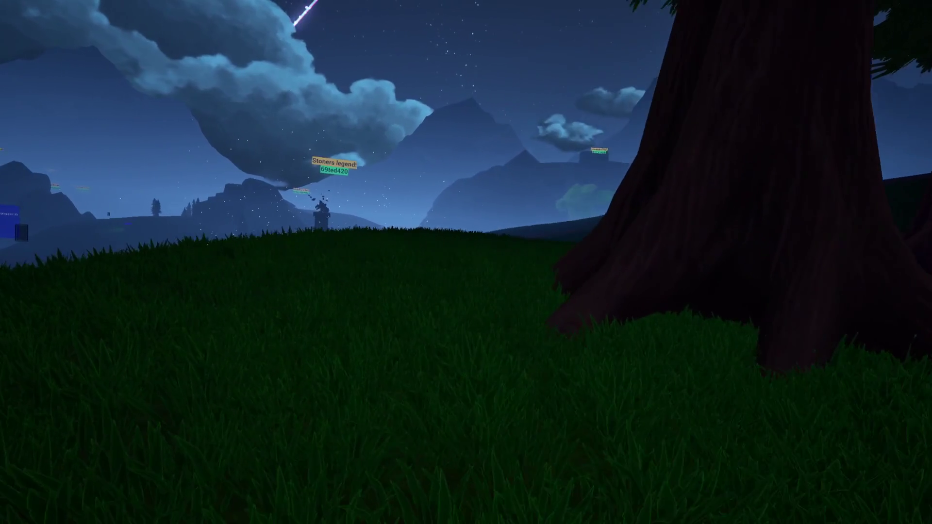
key(a)
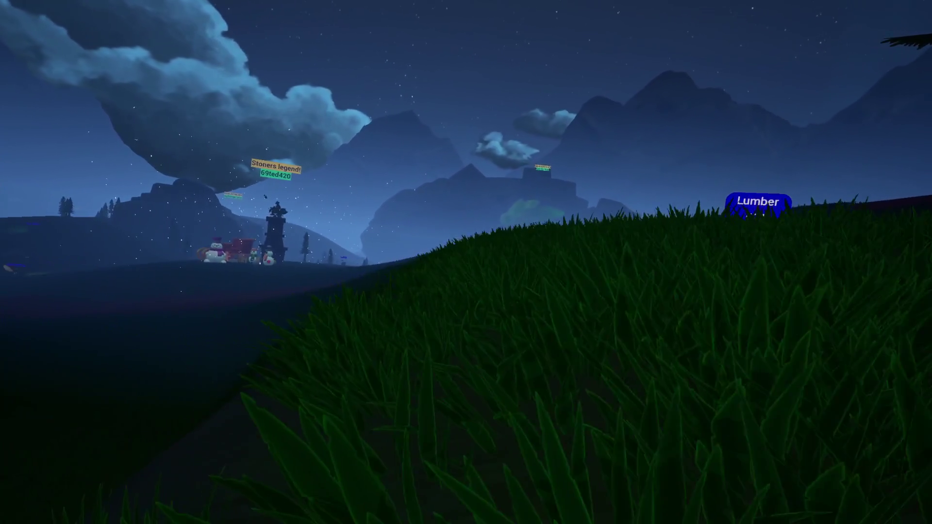
key(d)
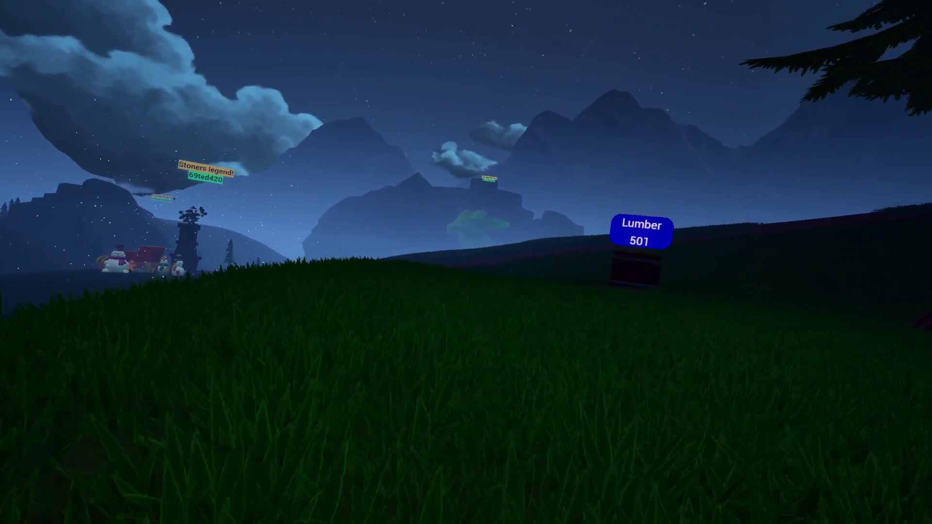
key(d)
key(w)
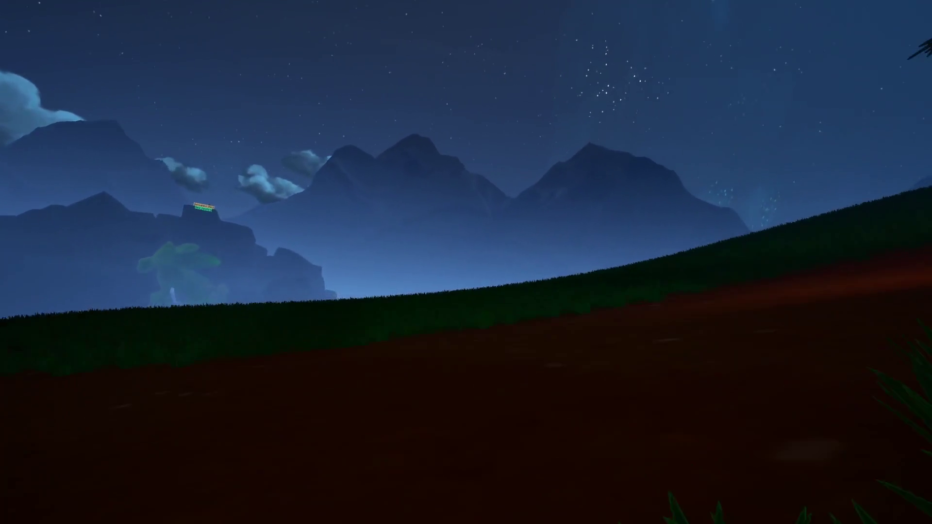
key(w)
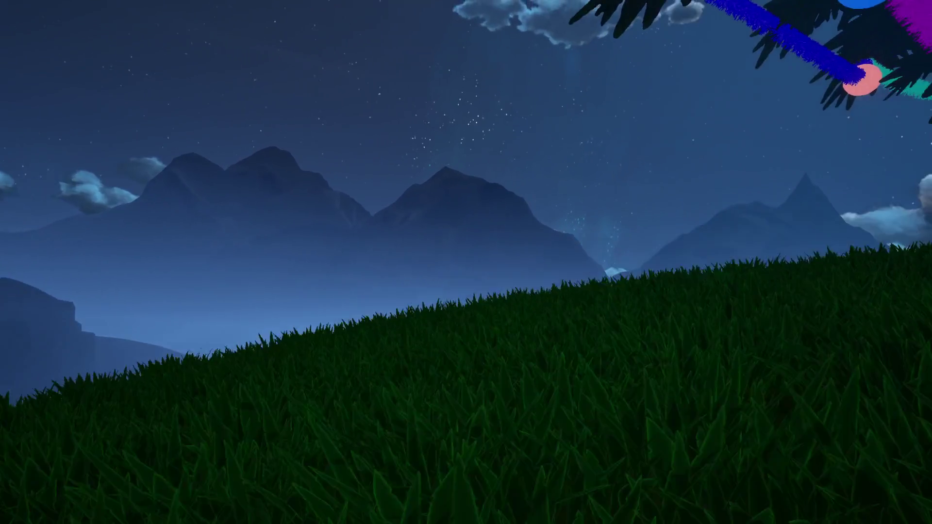
key(w)
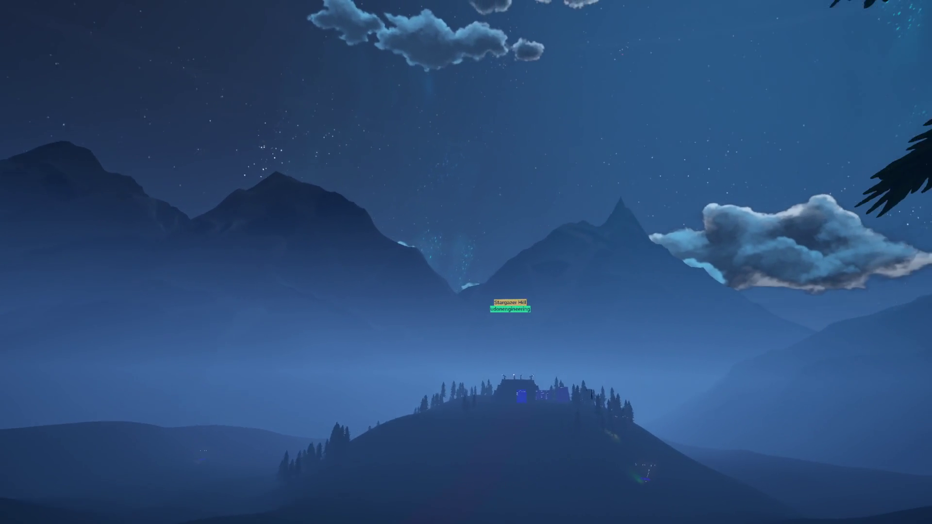
key(w)
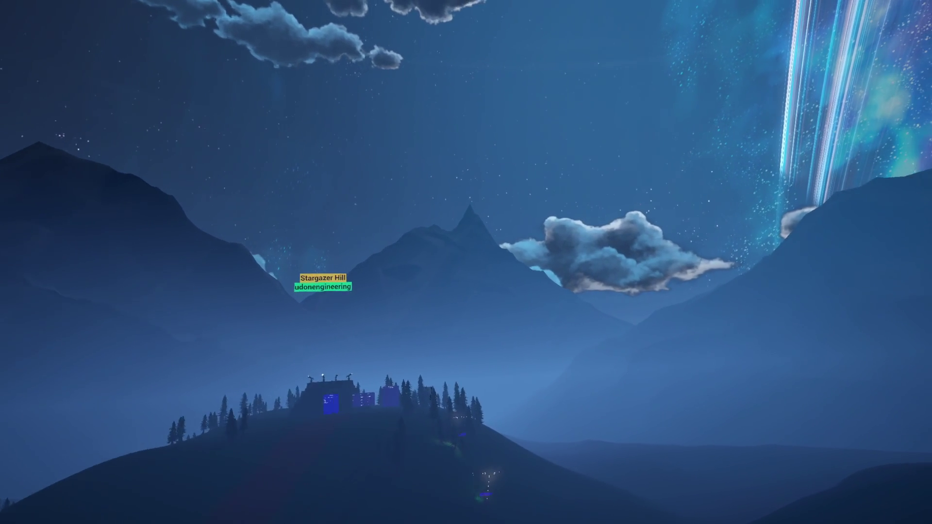
key(w)
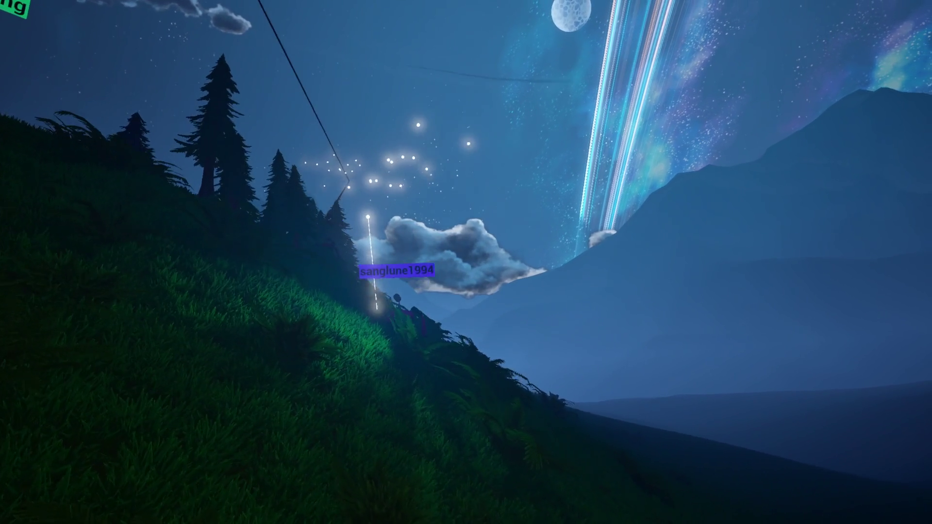
key(w)
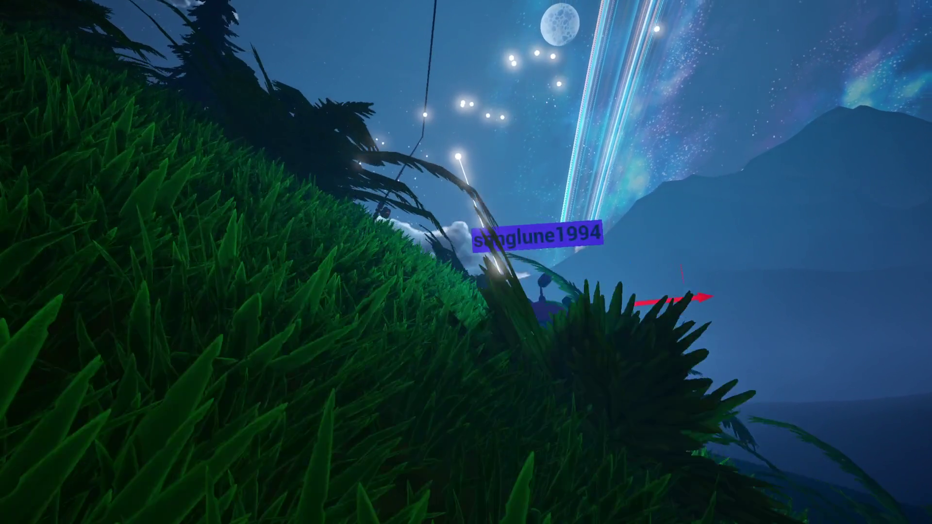
key(w)
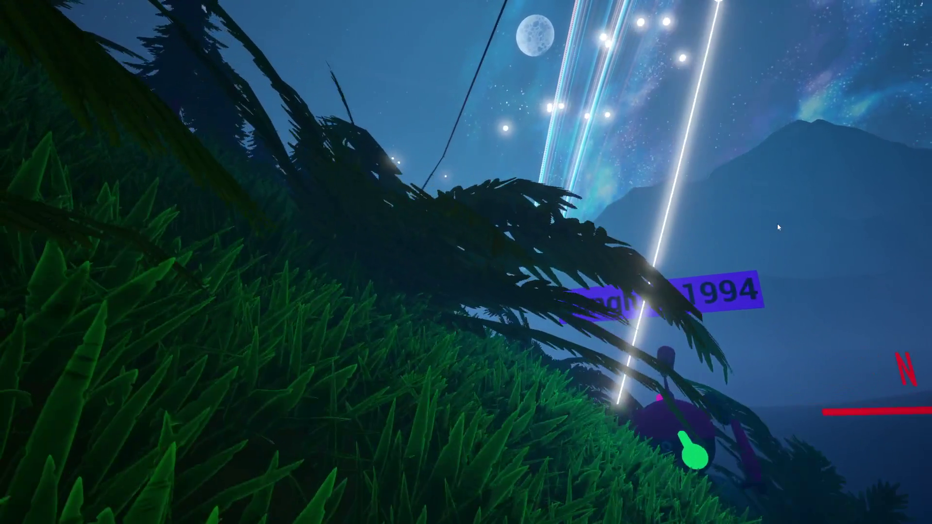
key(w)
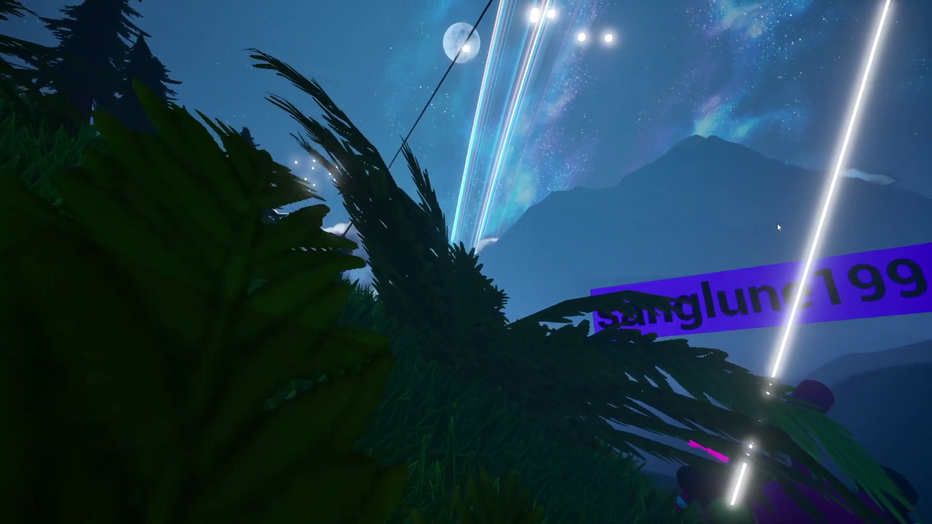
key(w)
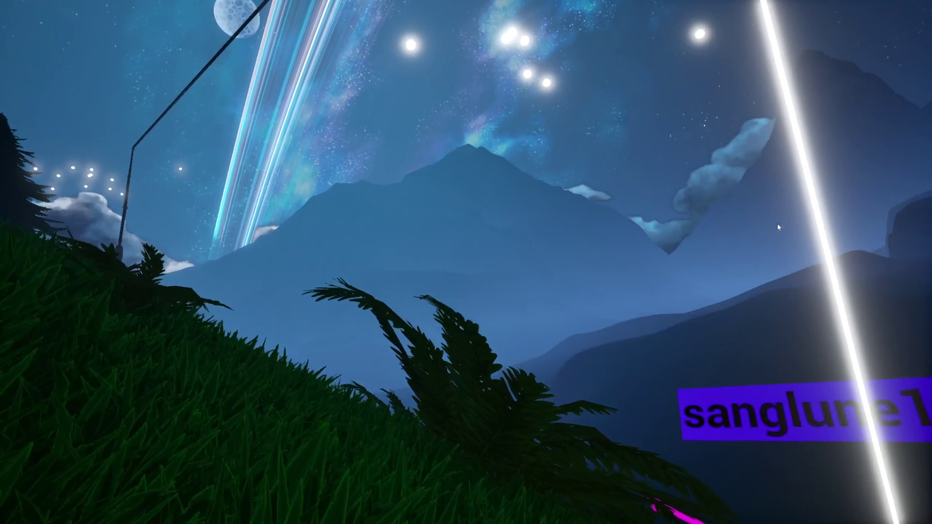
mouse_move(777, 227)
mouse_down()
mouse_move(749, 226)
mouse_move(746, 255)
mouse_move(703, 216)
mouse_move(649, 382)
mouse_up()
key(w)
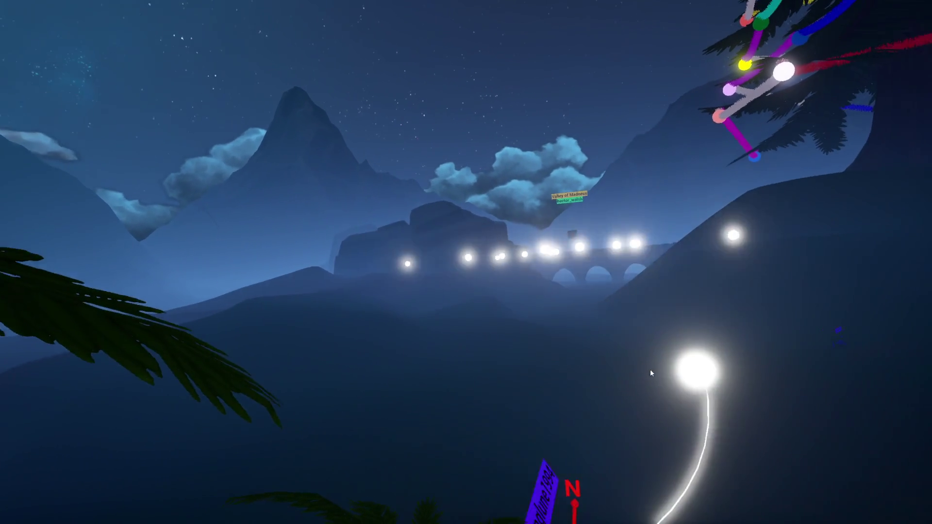
key(w)
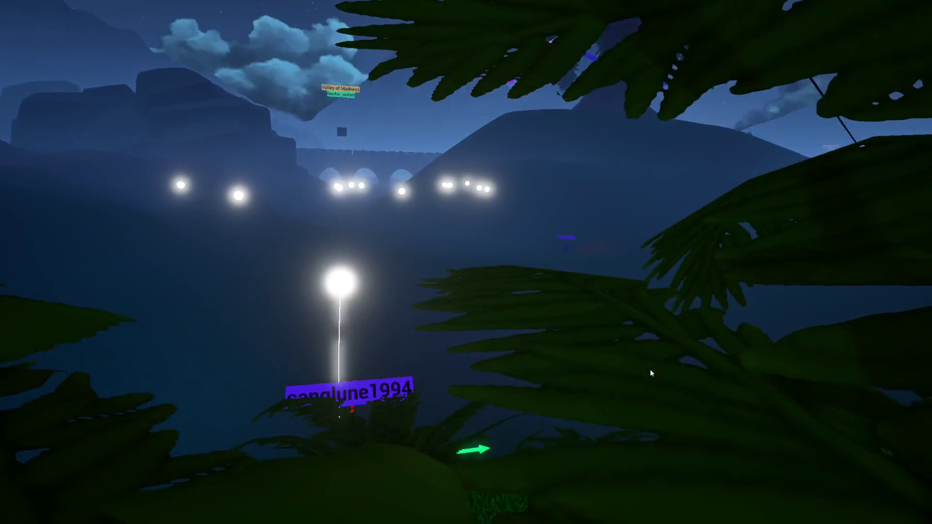
key(w)
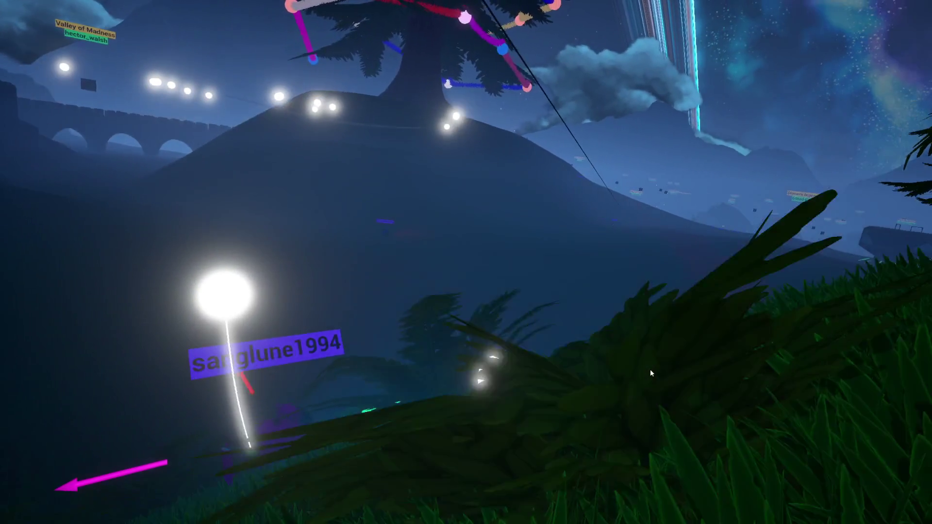
key(w)
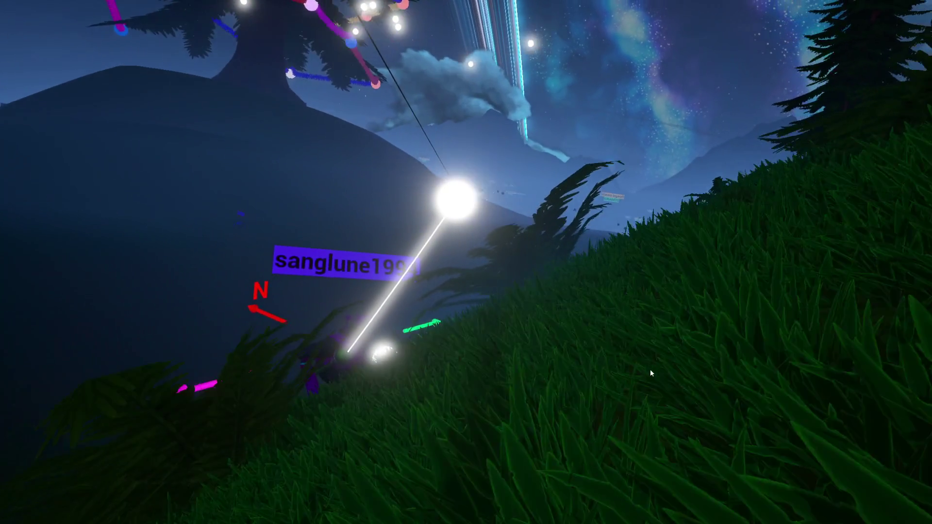
key(w)
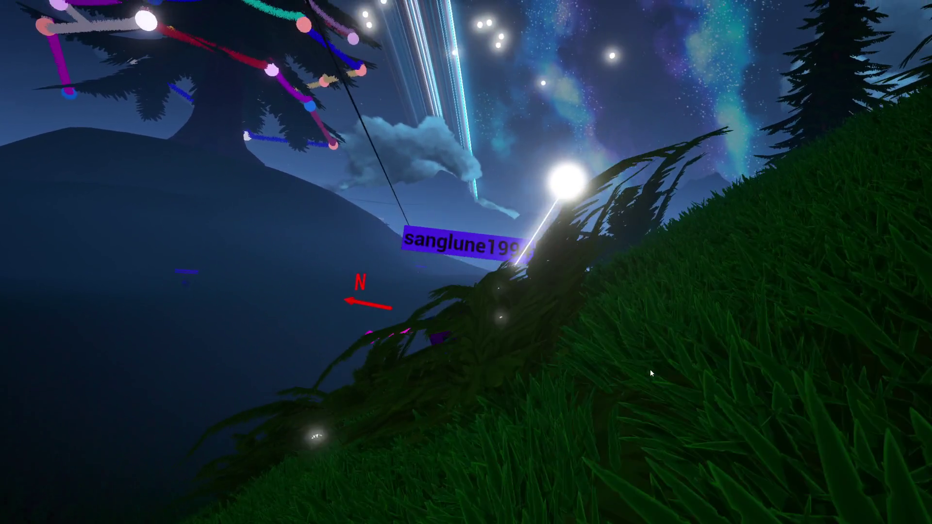
key(w)
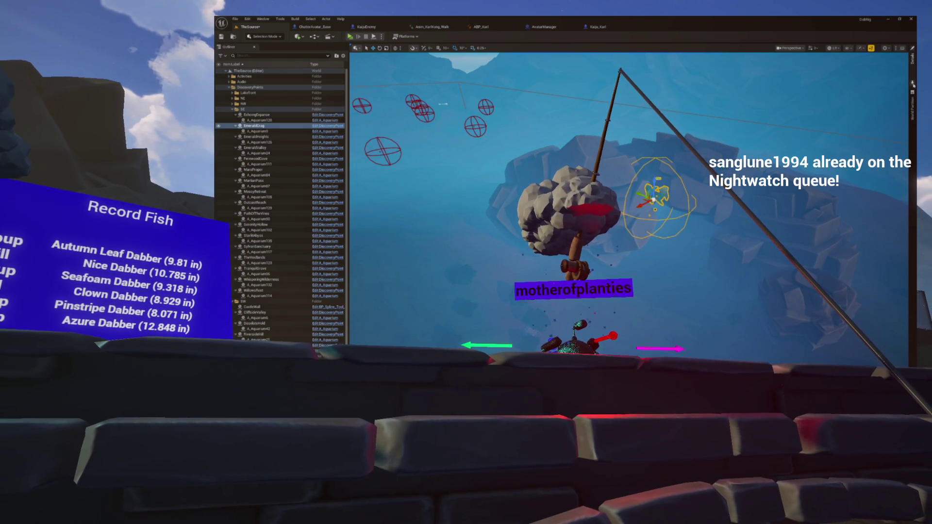
Give the EmeraldCrag palm plant a uniform scale of 2, then 3.
click(912, 85)
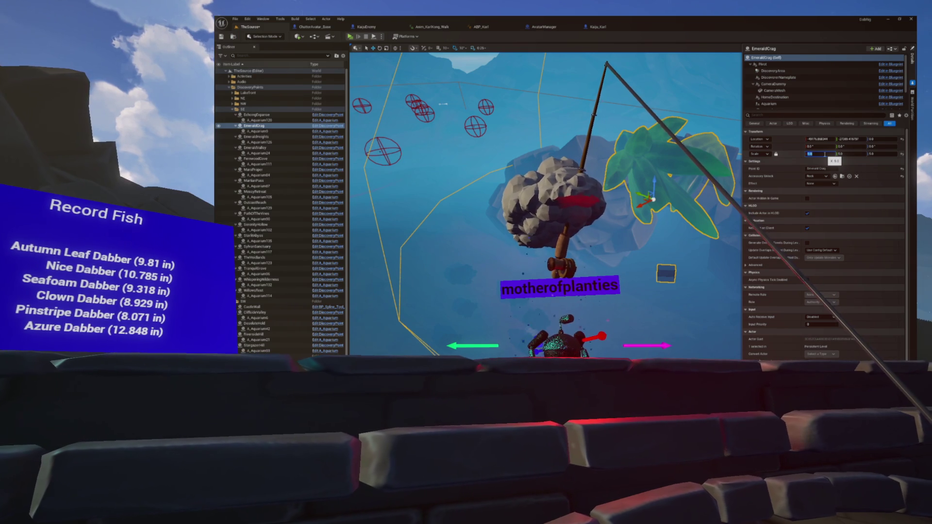
text(2)
key(Return)
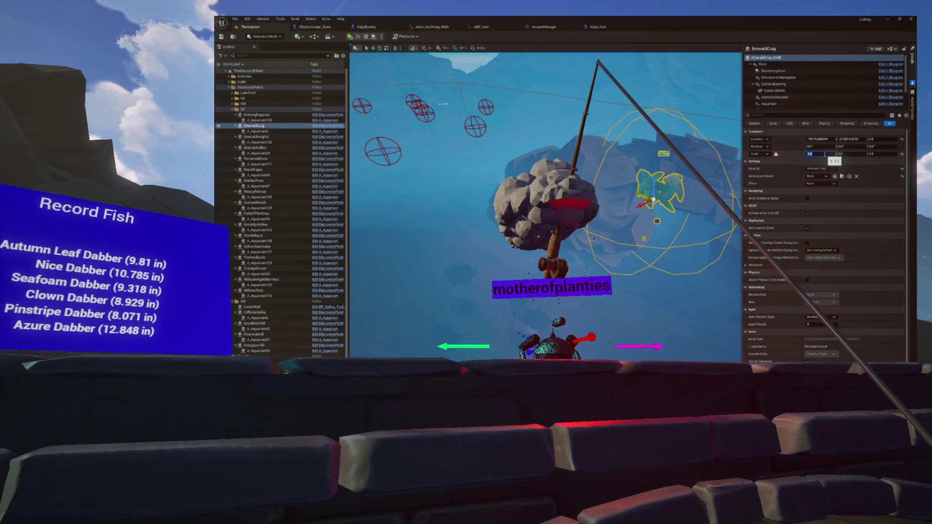
text(3)
key(Return)
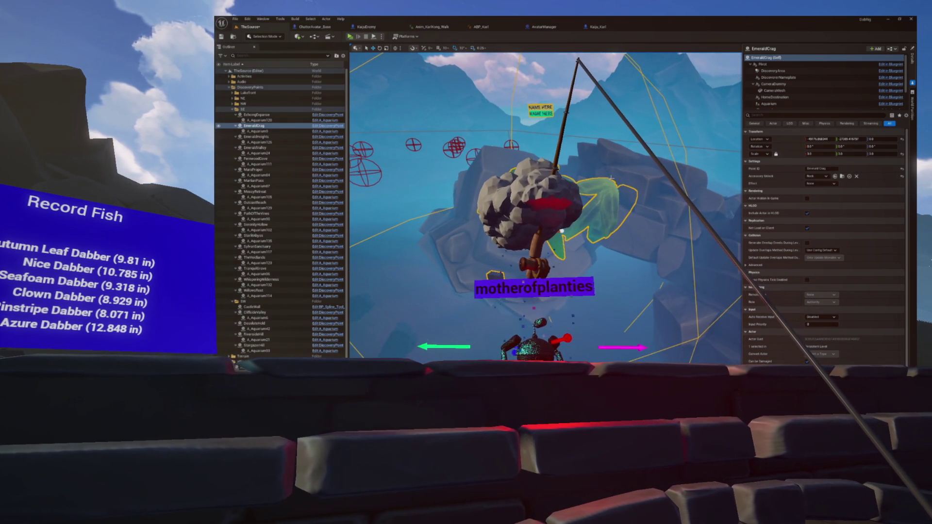
Lower the palm on the crag, re-frame the view, and select the DiscoveryArea component.
drag(565, 227, 578, 299)
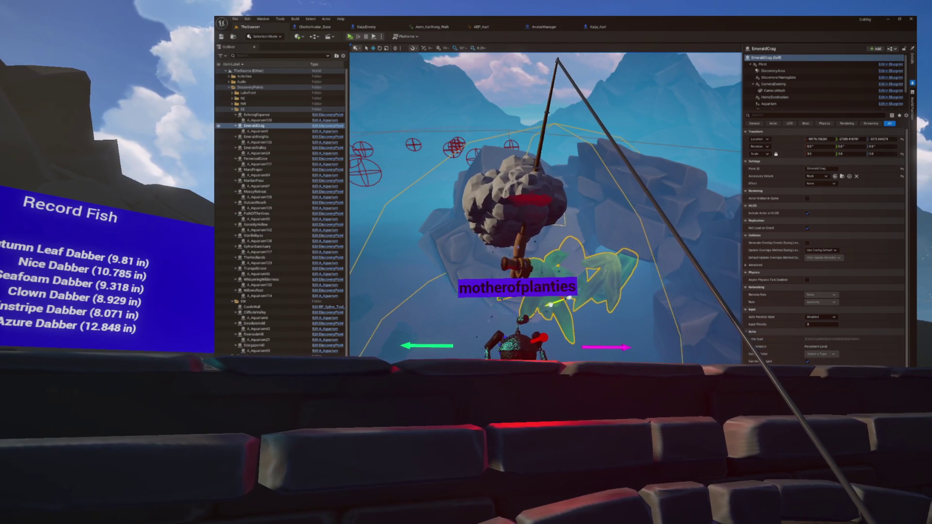
scroll(546, 209, up, 5)
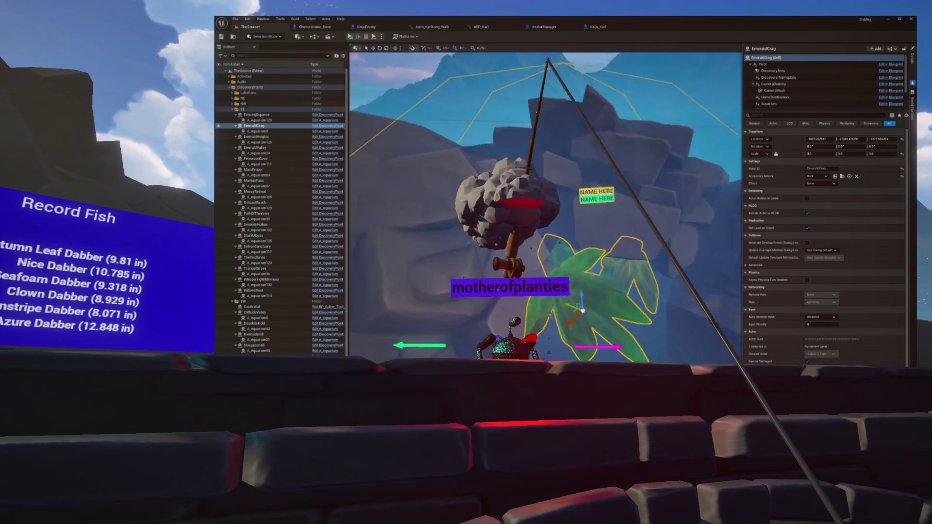
key(f)
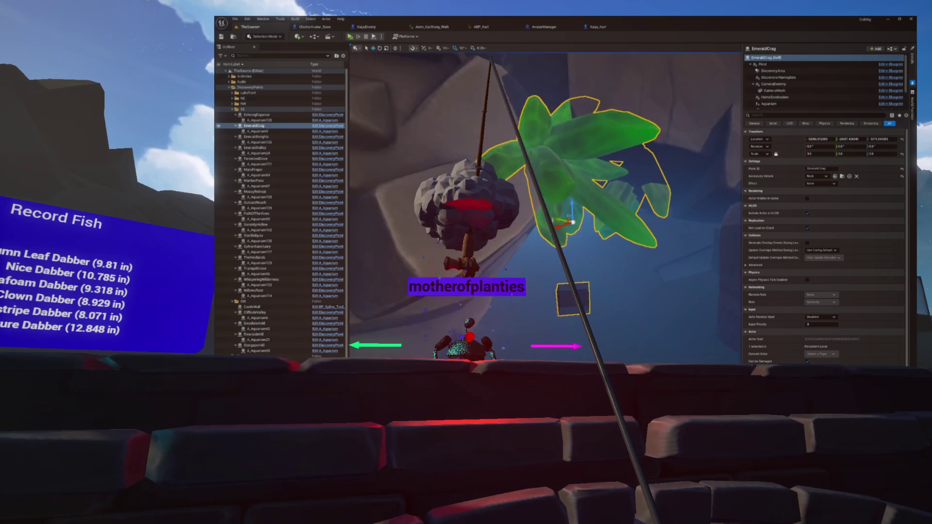
key(f)
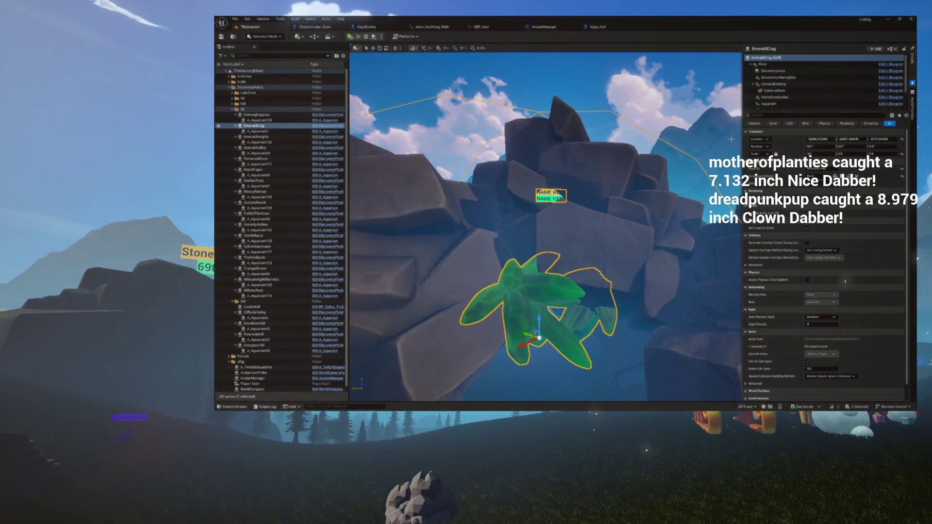
click(770, 71)
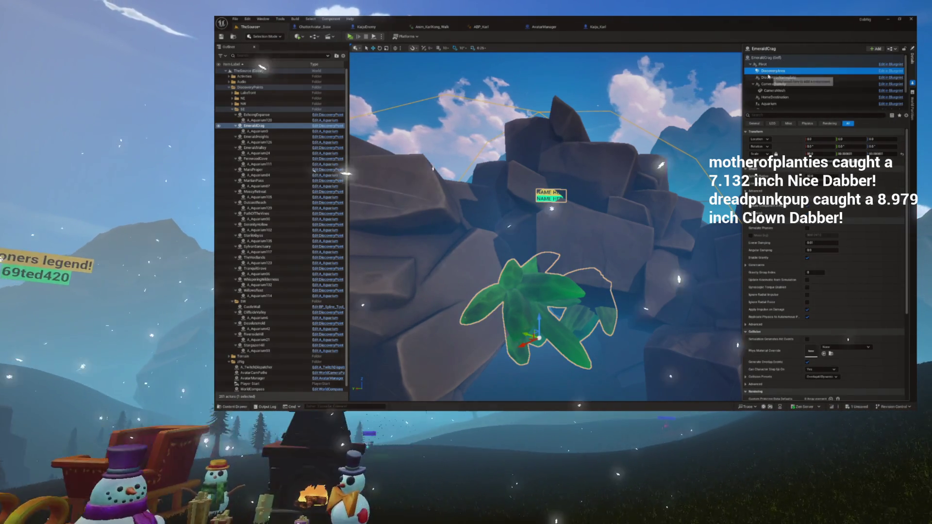
key(f)
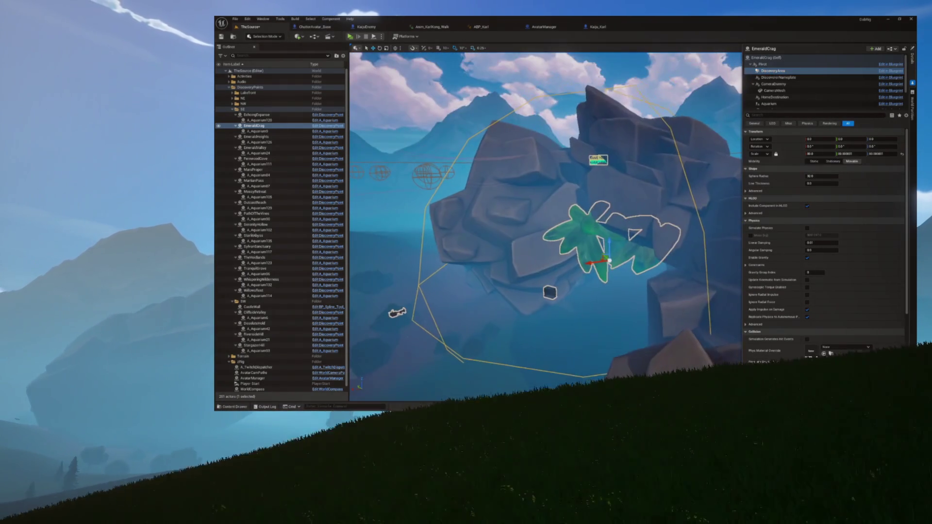
click(775, 98)
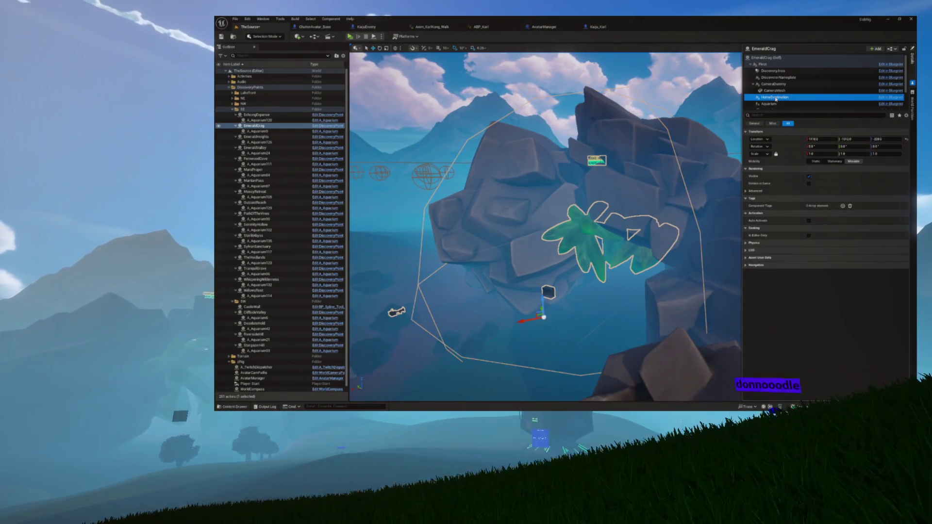
click(769, 104)
key(f)
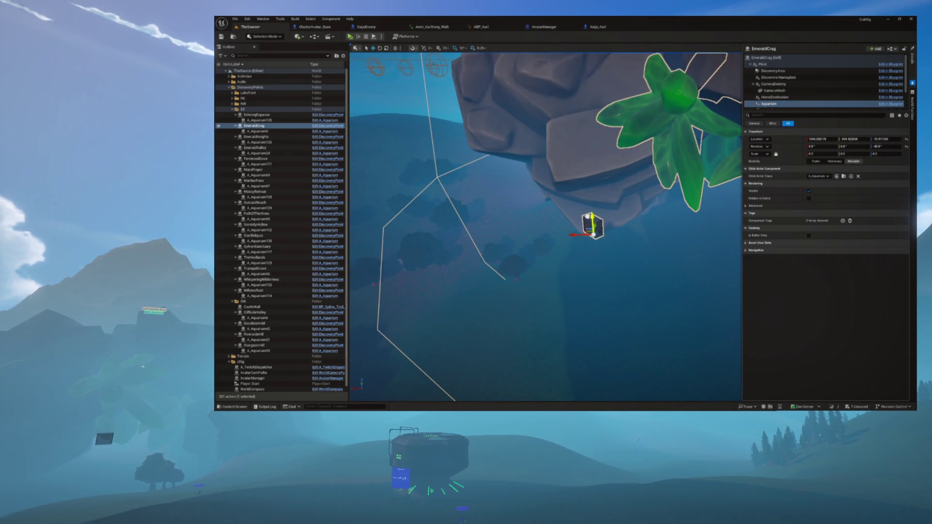
scroll(583, 260, down, 10)
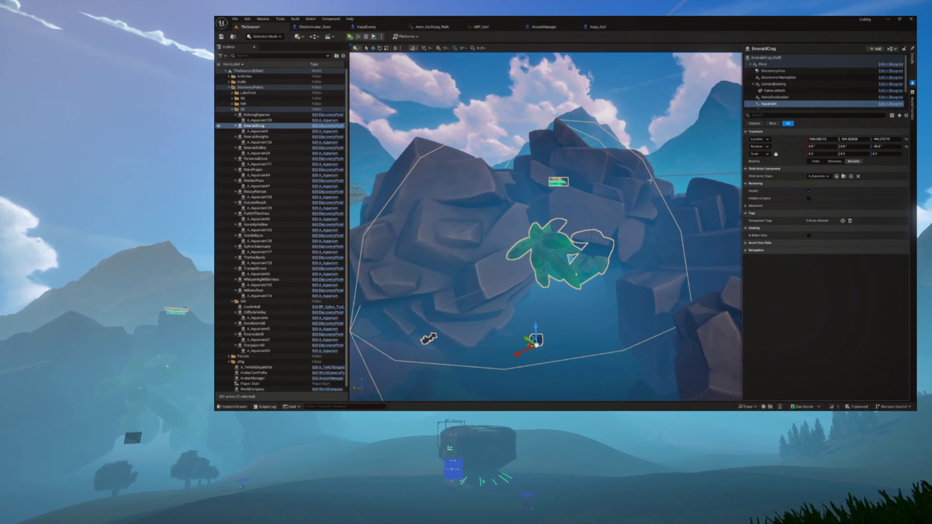
key(f)
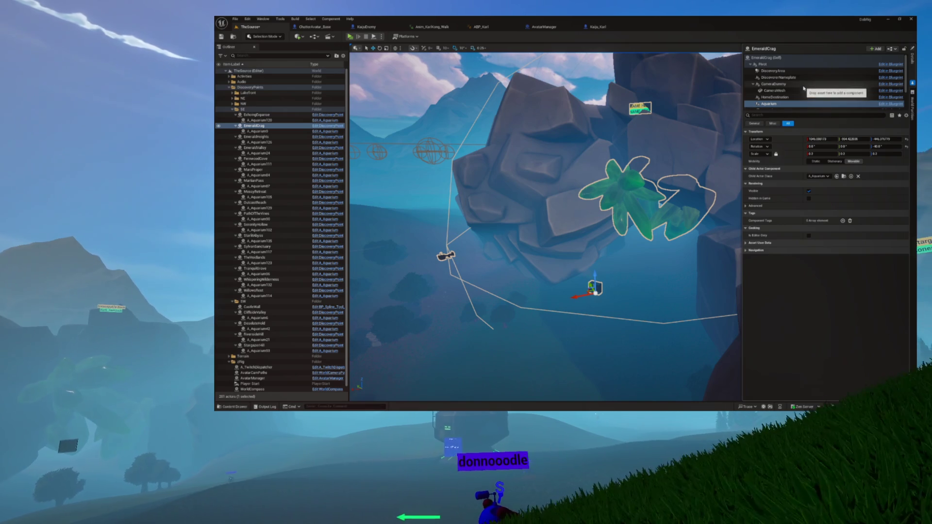
click(796, 64)
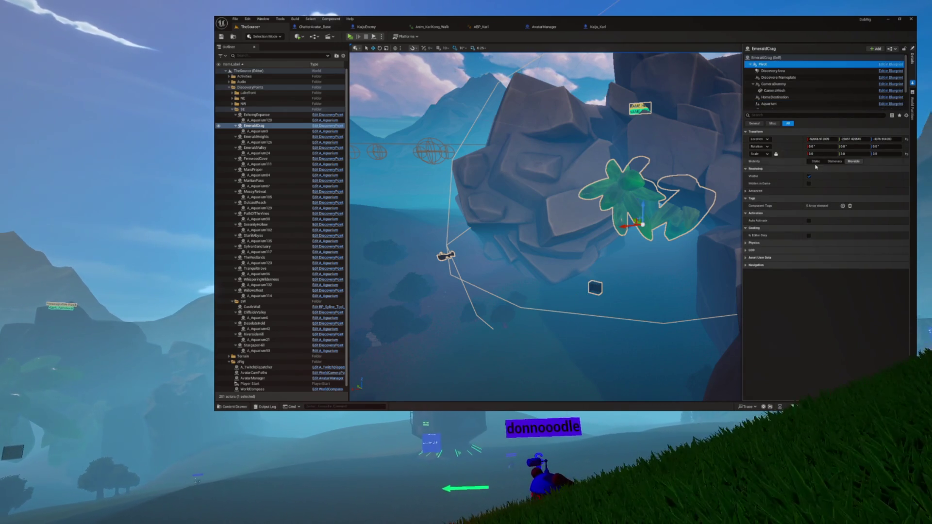
drag(607, 218, 352, 221)
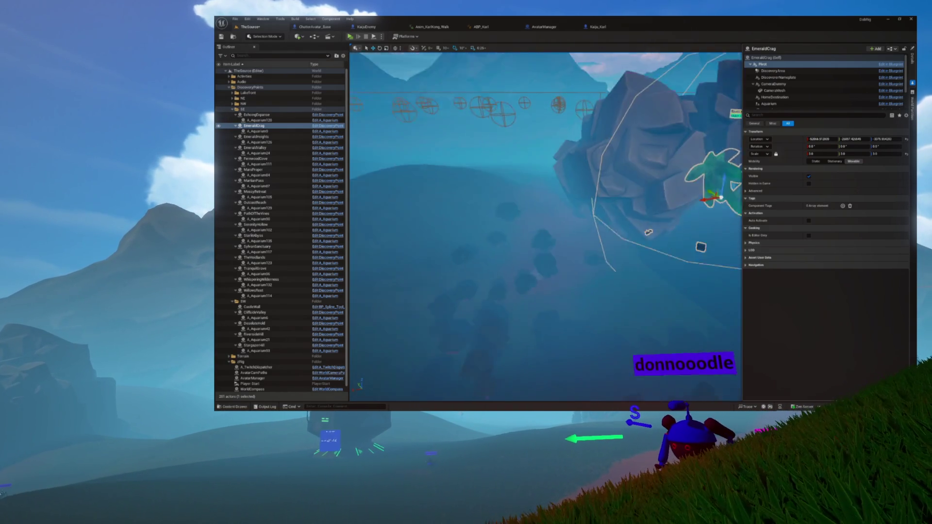